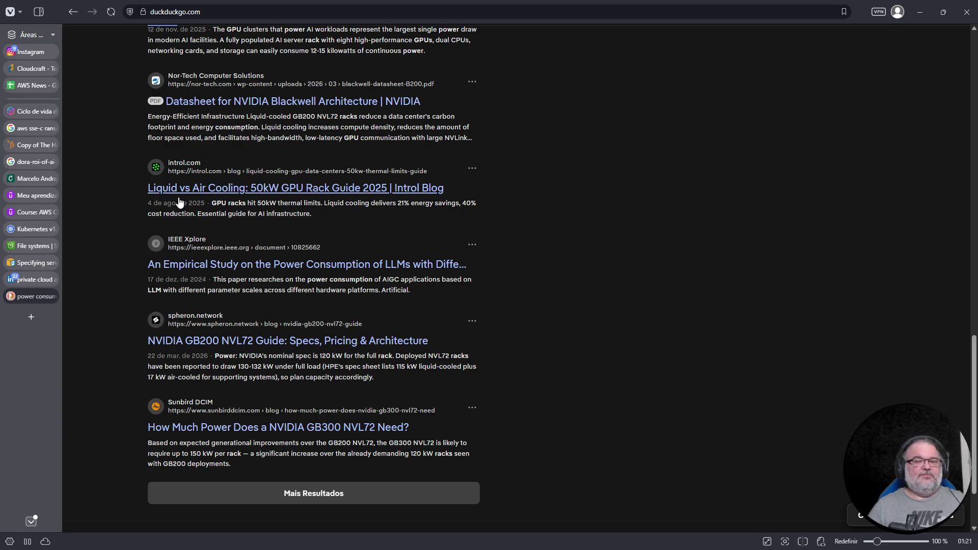
- Return from the DuckDuckGo results to the AWS News spreadsheet tab
{"action": "left_click", "coordinate": [35, 84]}
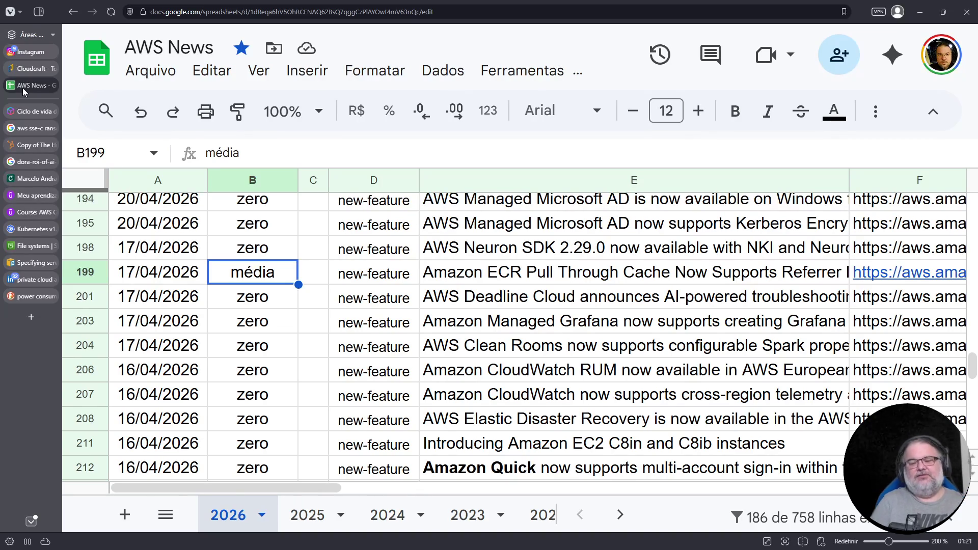
- Find and select the Managed Microsoft AD headline in row 194
{"action": "mouse_move", "coordinate": [16, 112]}
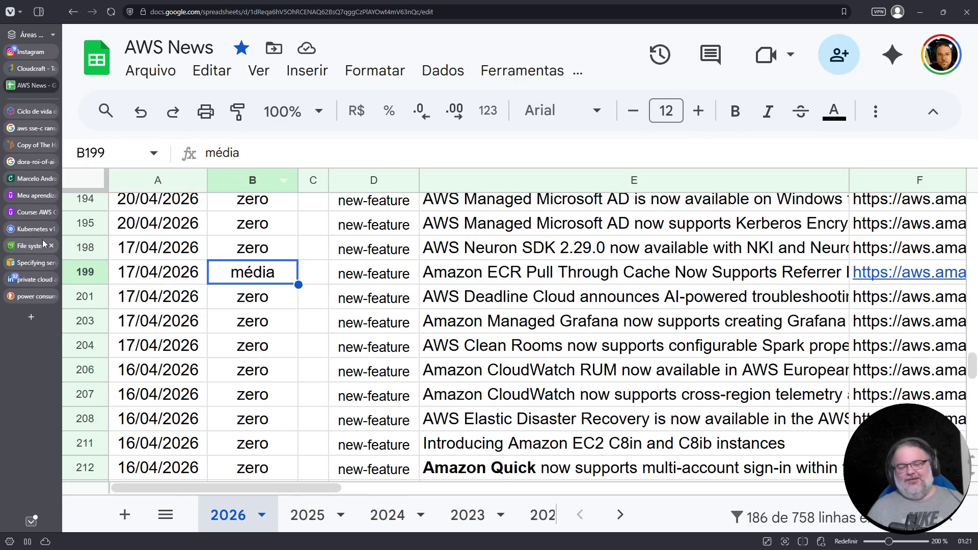
{"action": "mouse_move", "coordinate": [34, 236]}
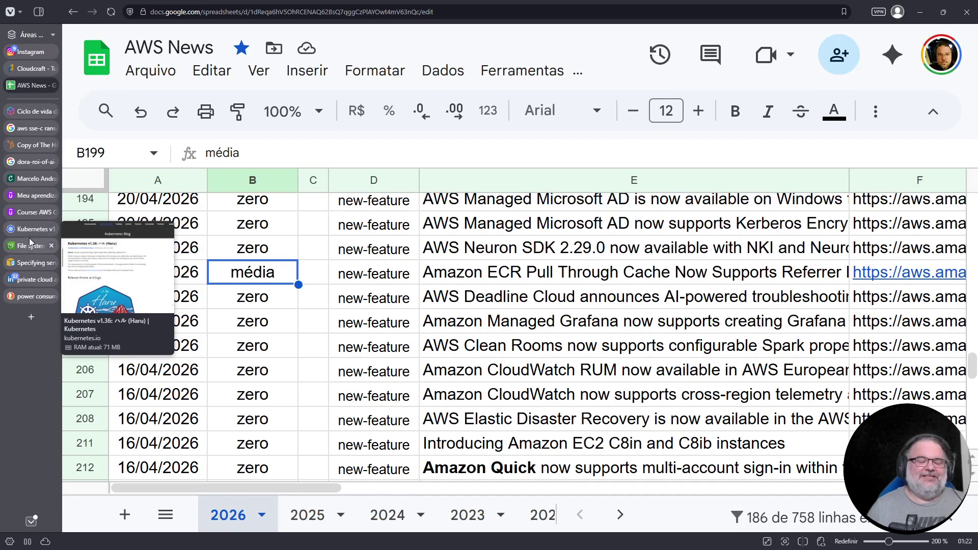
{"action": "mouse_move", "coordinate": [20, 222]}
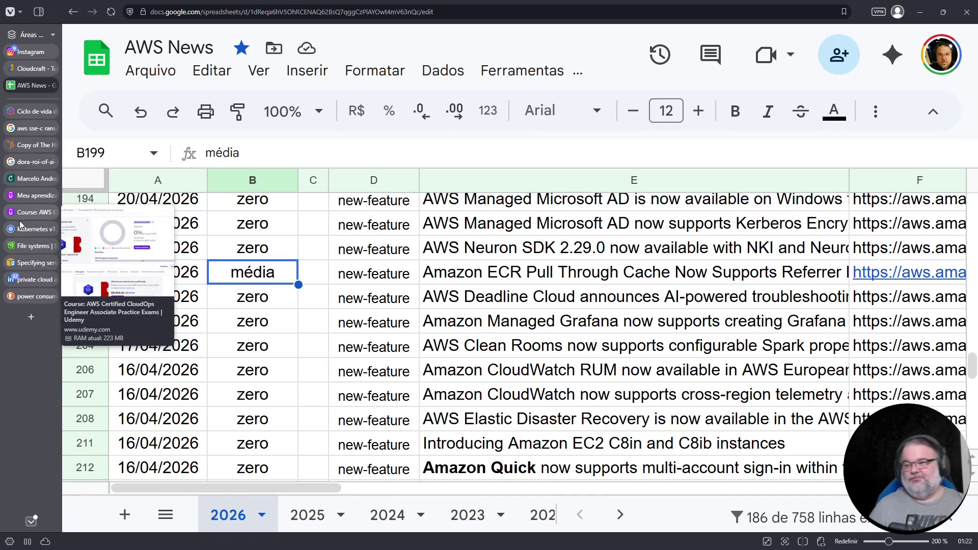
{"action": "left_click", "coordinate": [482, 282]}
{"action": "left_click", "coordinate": [490, 257]}
{"action": "scroll", "coordinate": [490, 258], "scroll_direction": "up", "scroll_amount": 1}
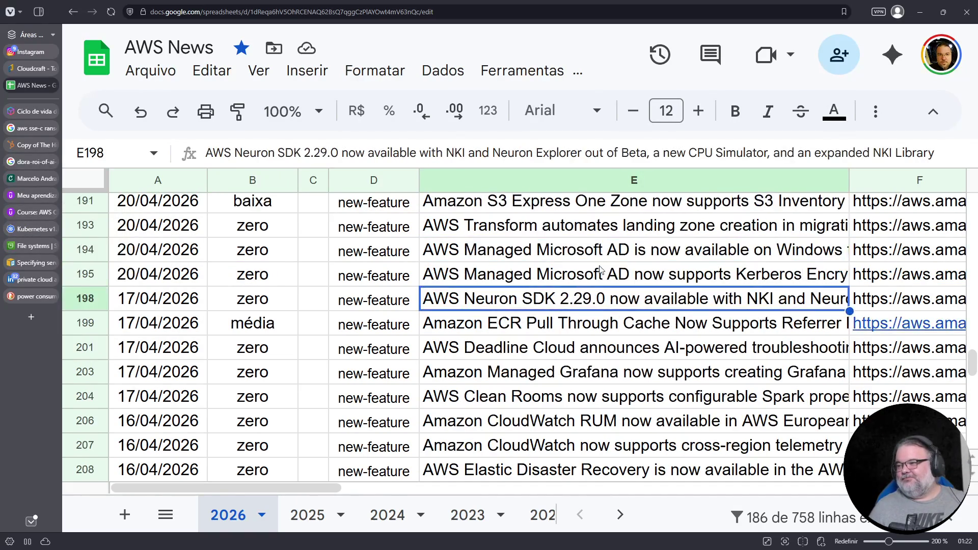
{"action": "left_click", "coordinate": [612, 249]}
{"action": "key", "text": "Down"}
{"action": "key", "text": "Up"}
{"action": "key", "text": "Down"}
{"action": "key", "text": "Up"}
{"action": "key", "text": "Down"}
{"action": "key", "text": "Up"}
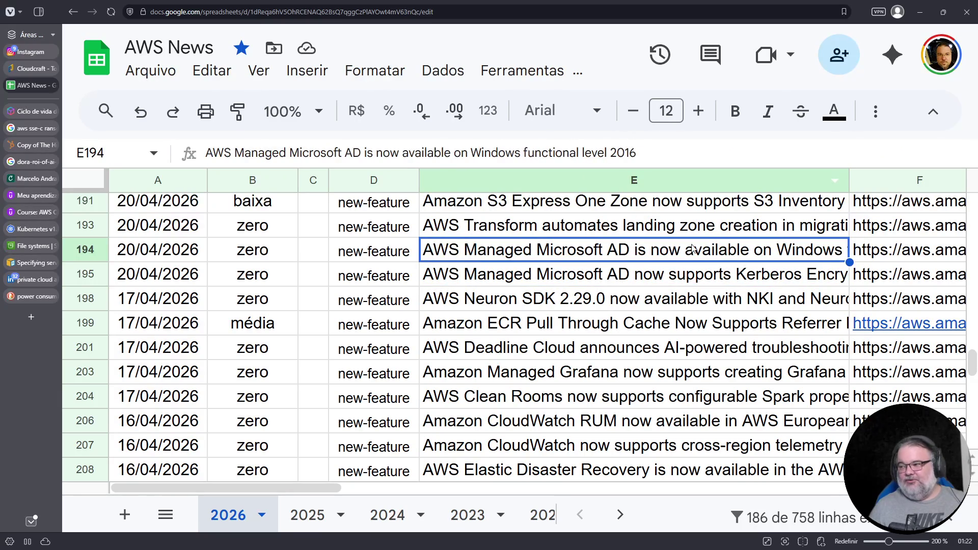
- Rate row 194's relevance as 'baixa' in B194
{"action": "left_click", "coordinate": [268, 253]}
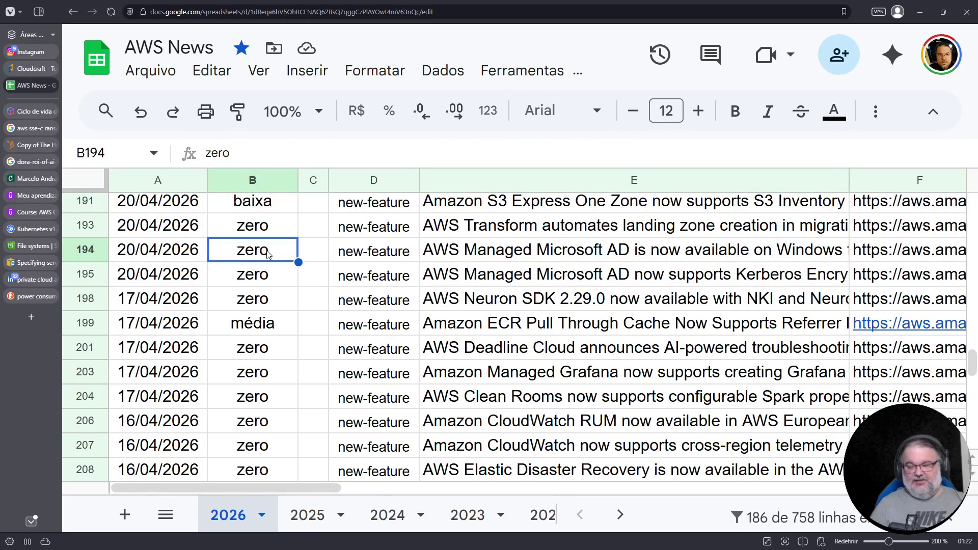
{"action": "type", "text": "baixa"}
{"action": "key", "text": "Return"}
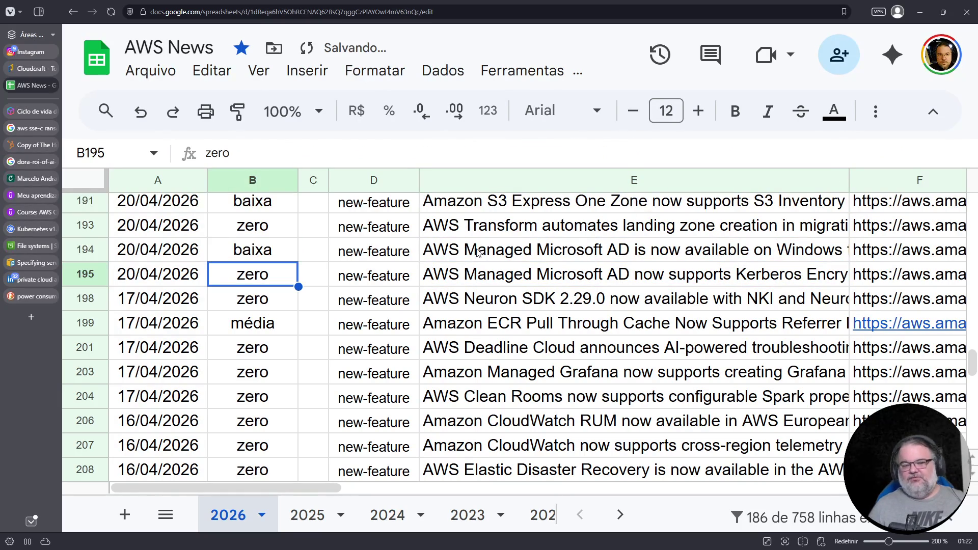
- Open row 194's announcement link from F194 in a new tab
{"action": "left_click", "coordinate": [478, 254]}
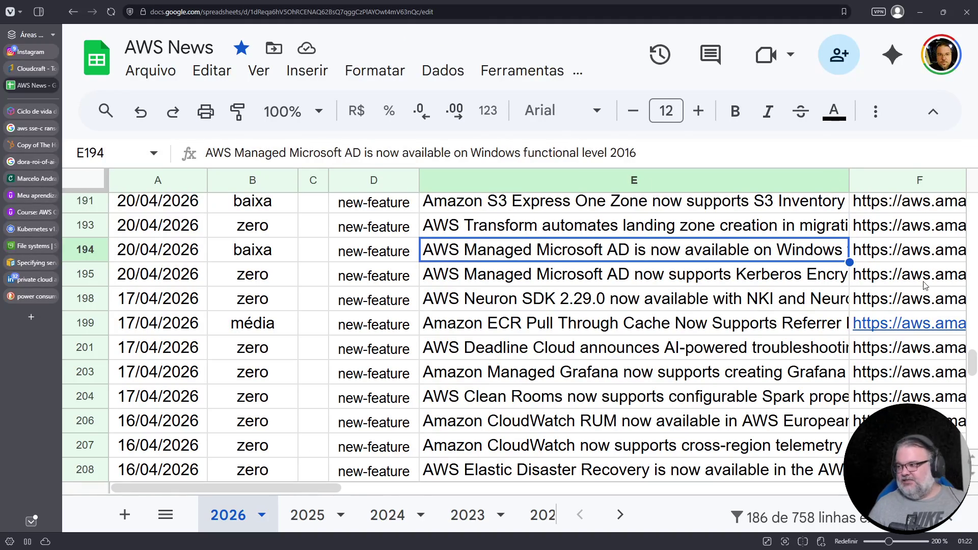
{"action": "double_click", "coordinate": [908, 251]}
{"action": "key", "text": "Escape"}
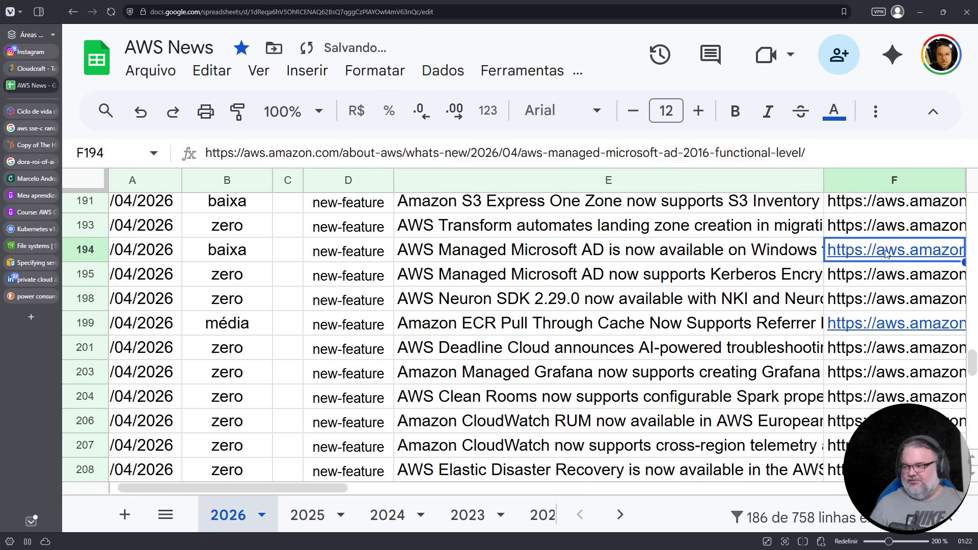
{"action": "left_click", "coordinate": [733, 278]}
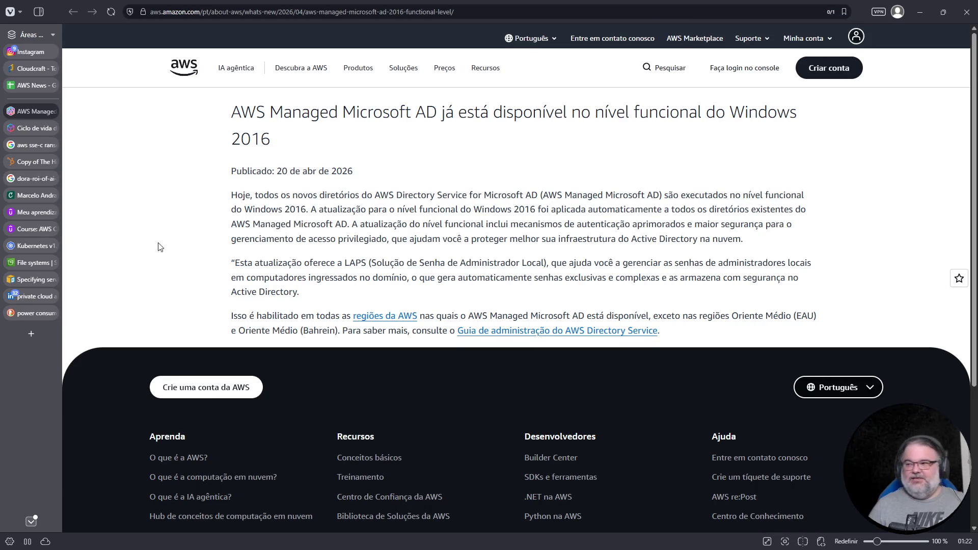
- Read the announcement and its functional level upgrade paragraph, then open the Directory Service administration guide
{"action": "mouse_move", "coordinate": [309, 210]}
{"action": "left_mouse_down"}
{"action": "mouse_move", "coordinate": [249, 224]}
{"action": "mouse_move", "coordinate": [326, 239]}
{"action": "left_mouse_up"}
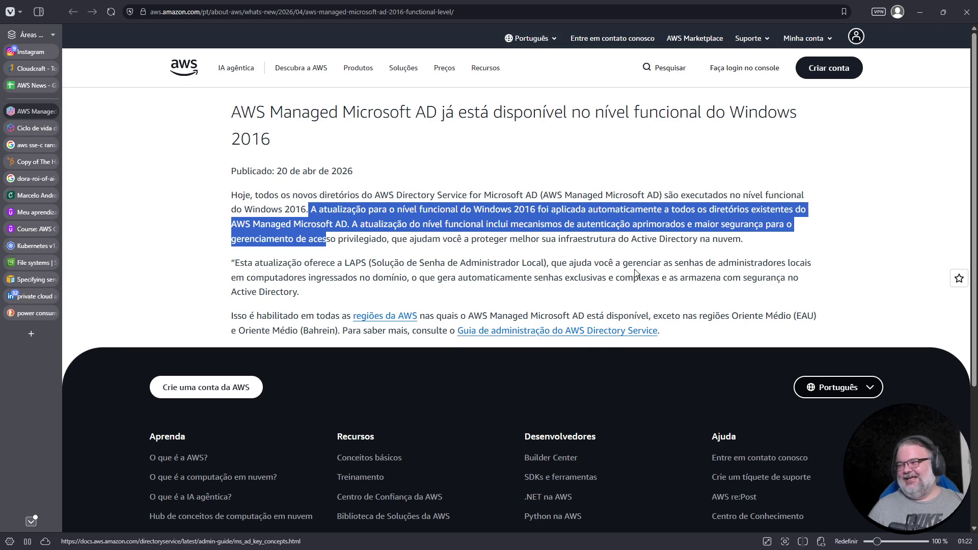
{"action": "left_click", "coordinate": [666, 236]}
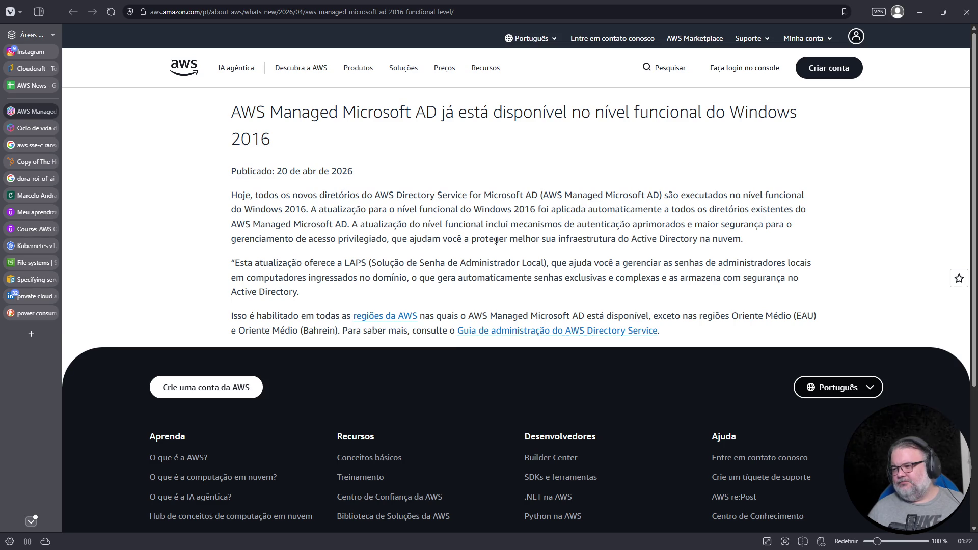
{"action": "left_click", "coordinate": [541, 336]}
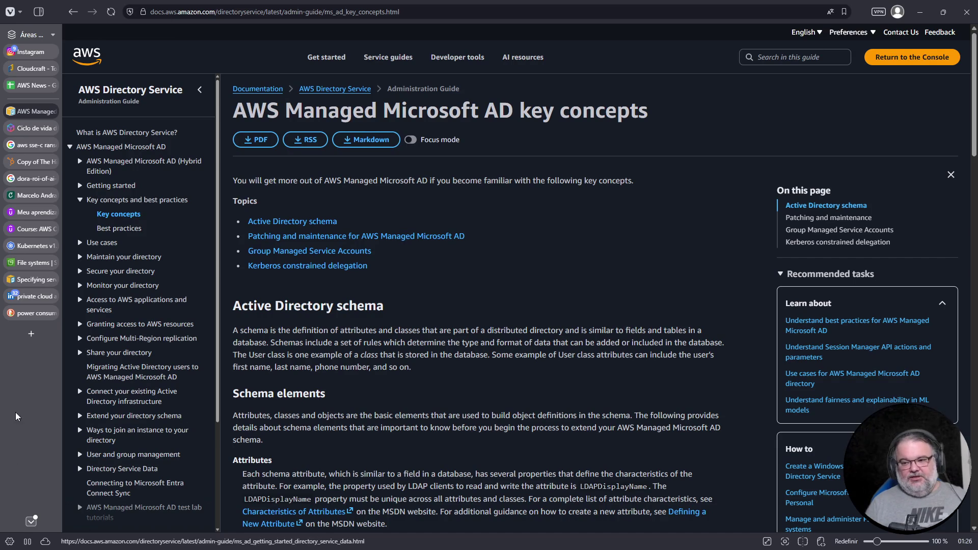
- Leave the AWS documentation guide by opening a new browser tab
{"action": "left_click", "coordinate": [31, 334]}
- Search DuckDuckGo for 'gdc air gapped doc' and open the Google Distributed Cloud air-gapped documentation
{"action": "left_click", "coordinate": [250, 11]}
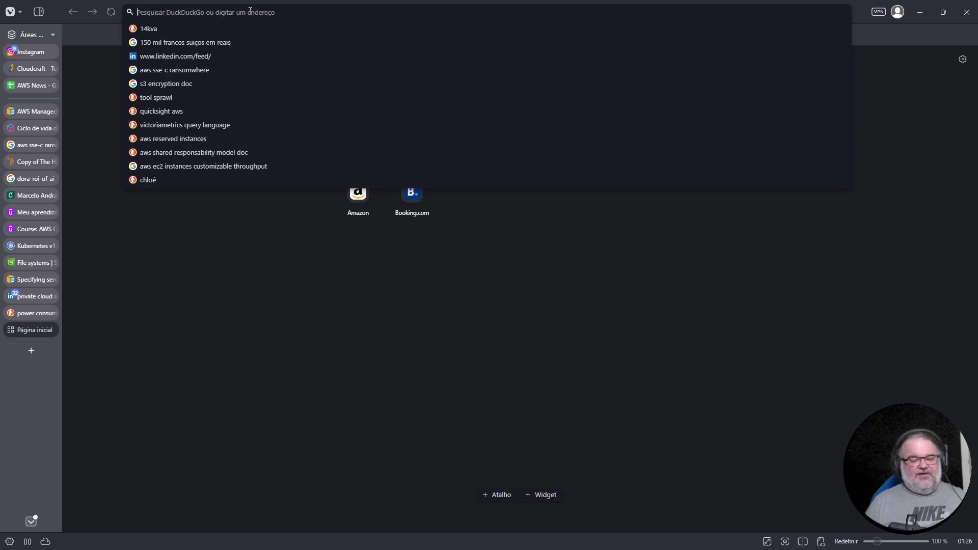
{"action": "type", "text": "gd"}
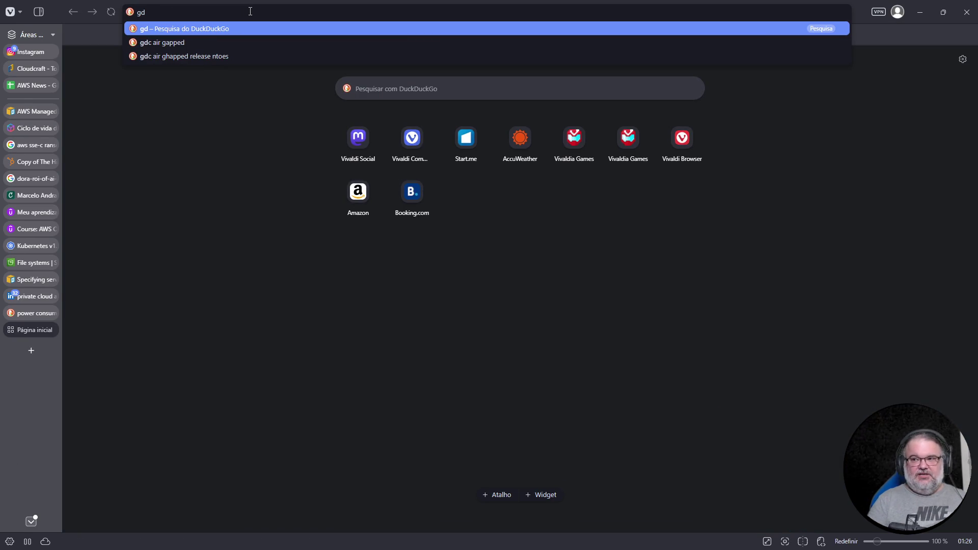
{"action": "type", "text": "c air gapped"}
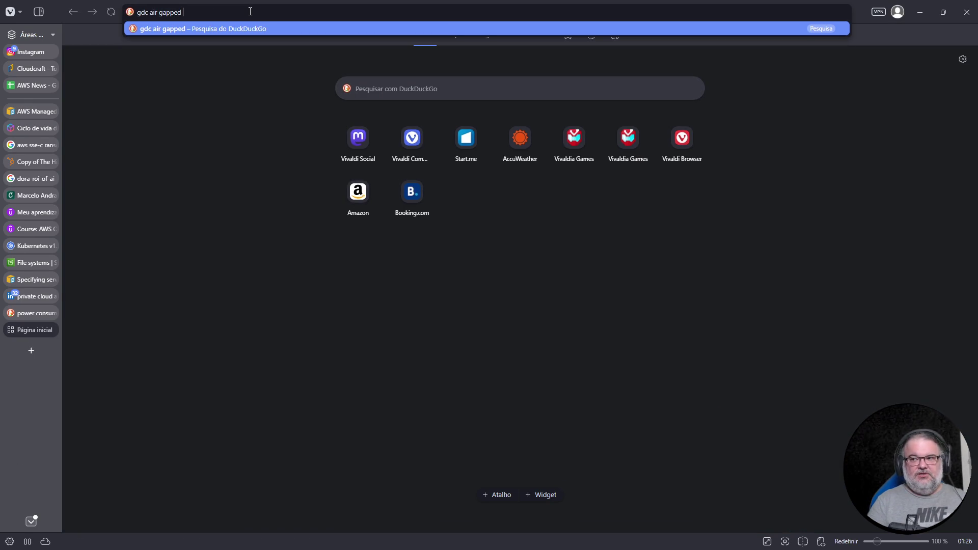
{"action": "key", "text": "Return"}
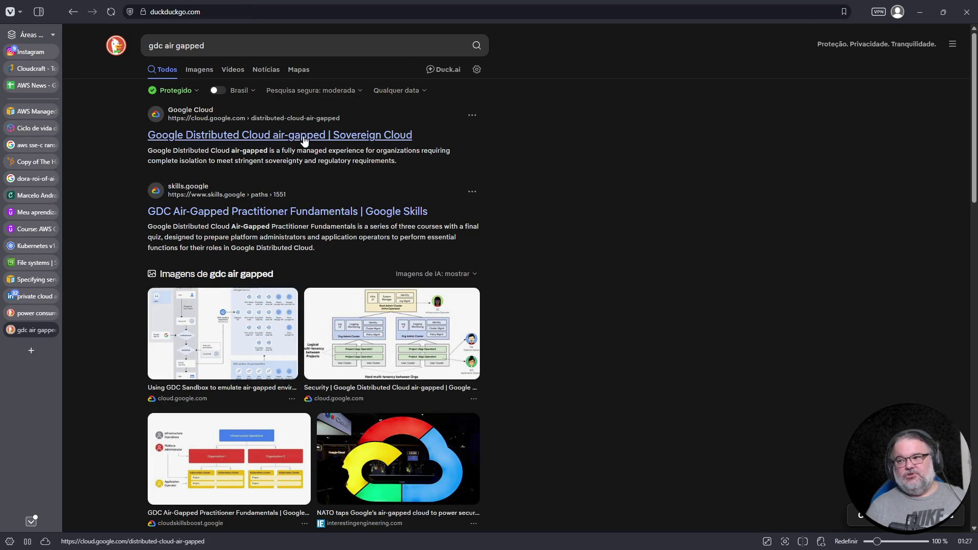
{"action": "left_click", "coordinate": [246, 43]}
{"action": "type", "text": "doc"}
{"action": "key", "text": "Return"}
{"action": "left_click", "coordinate": [265, 134]}
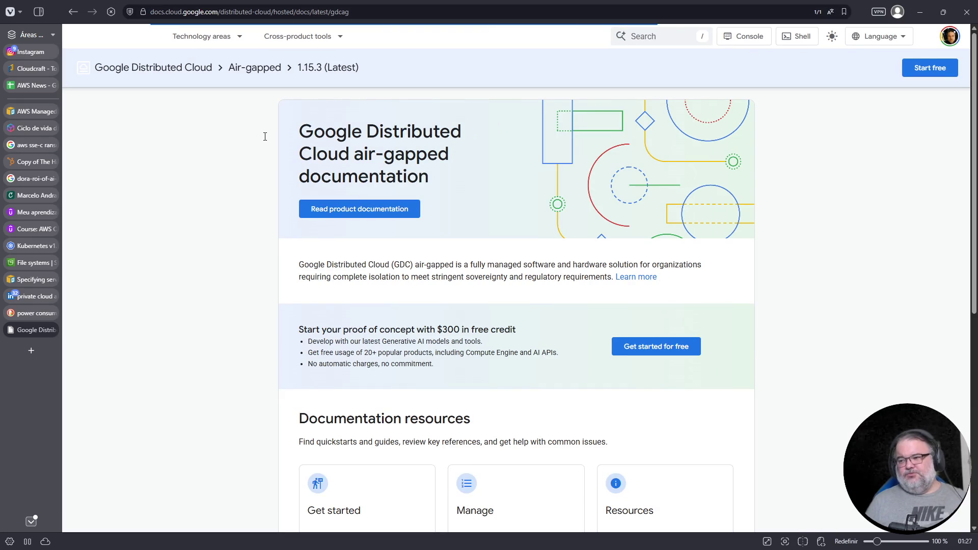
- Open the Kubernetes concepts for GDC page from the air-gapped documentation overview
{"action": "left_click", "coordinate": [336, 213]}
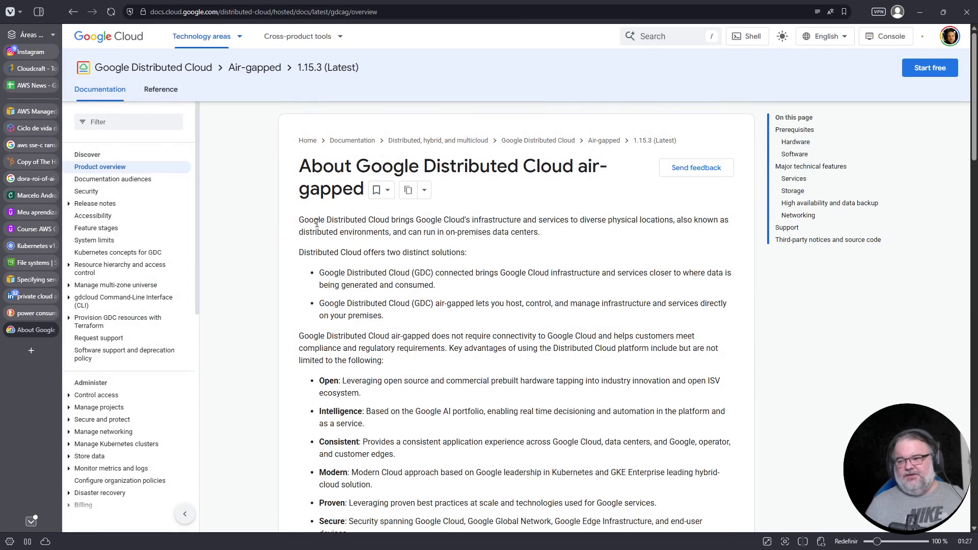
{"action": "left_click", "coordinate": [124, 255]}
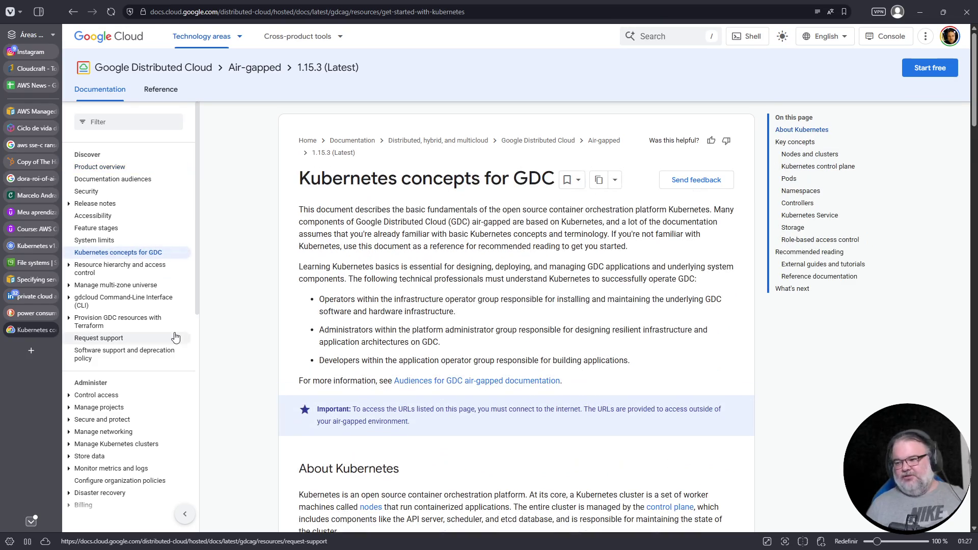
{"action": "scroll", "coordinate": [469, 266], "scroll_direction": "down", "scroll_amount": 15}
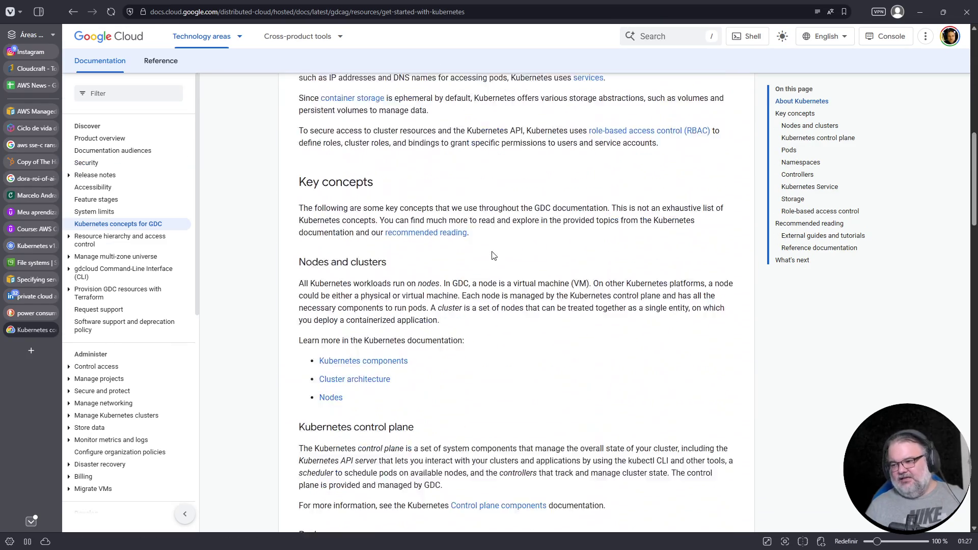
{"action": "scroll", "coordinate": [492, 255], "scroll_direction": "up", "scroll_amount": 4}
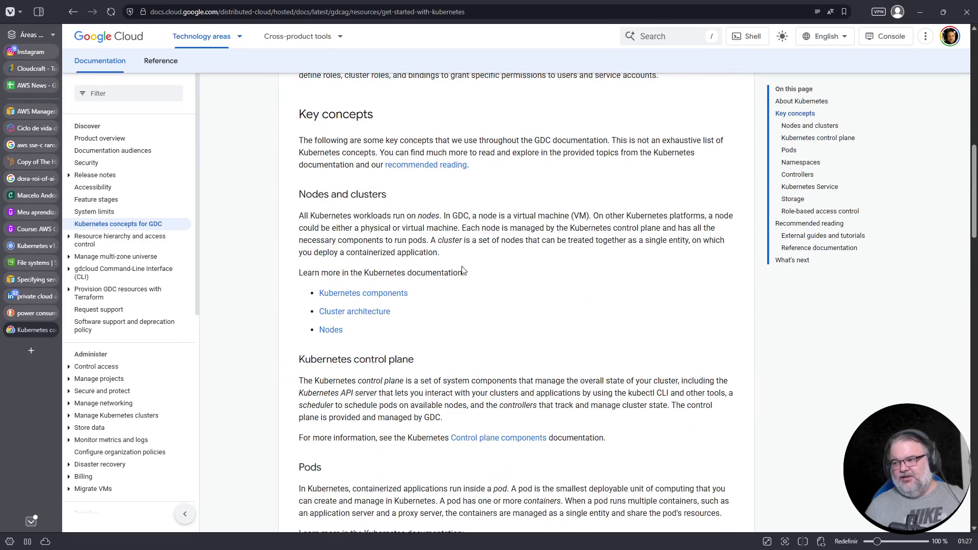
- Zoom the page to 120% and mark 'virtual machine' in the Nodes and clusters paragraph
{"action": "key", "text": "ctrl+plus"}
{"action": "key", "text": "ctrl+plus"}
{"action": "scroll", "coordinate": [358, 264], "scroll_direction": "down", "scroll_amount": 2}
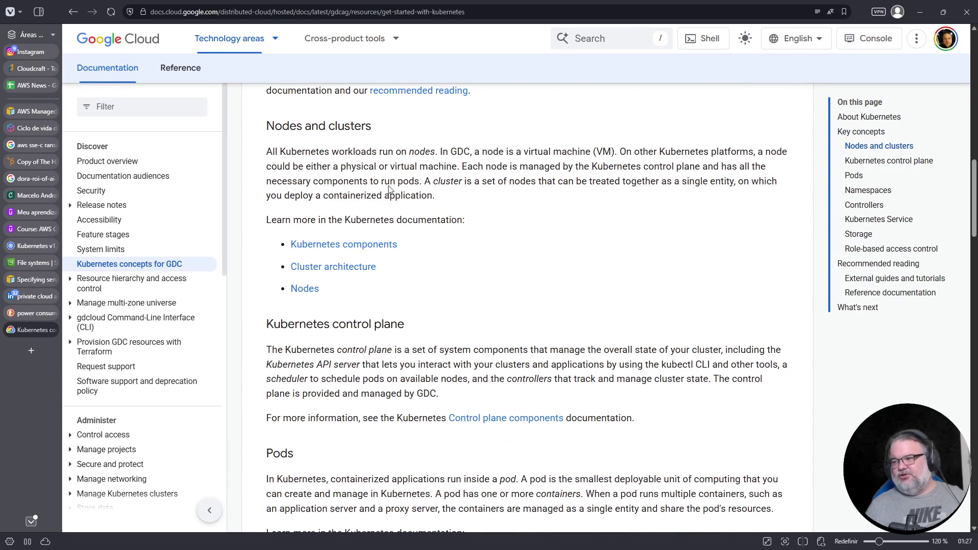
{"action": "left_click_drag", "start_coordinate": [530, 156], "coordinate": [603, 154]}
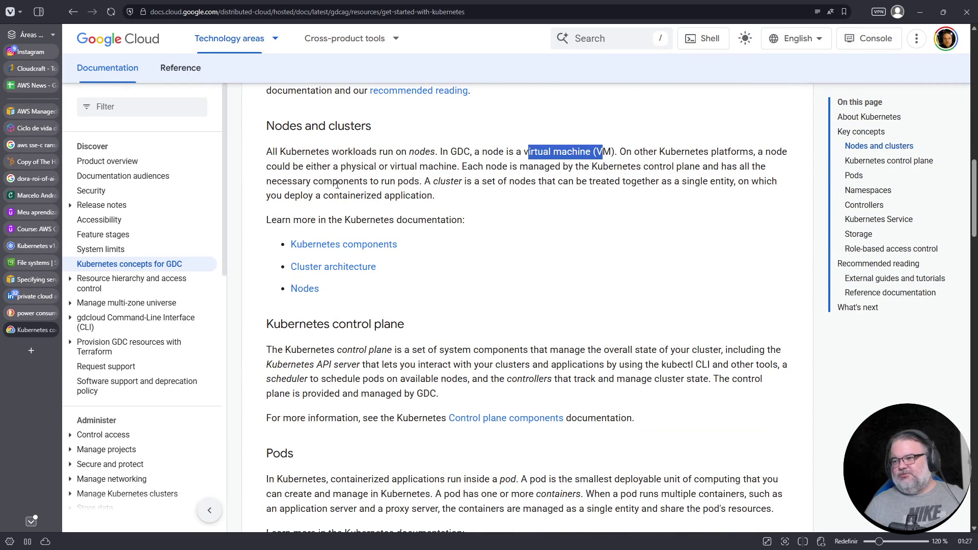
{"action": "scroll", "coordinate": [319, 201], "scroll_direction": "down", "scroll_amount": 1}
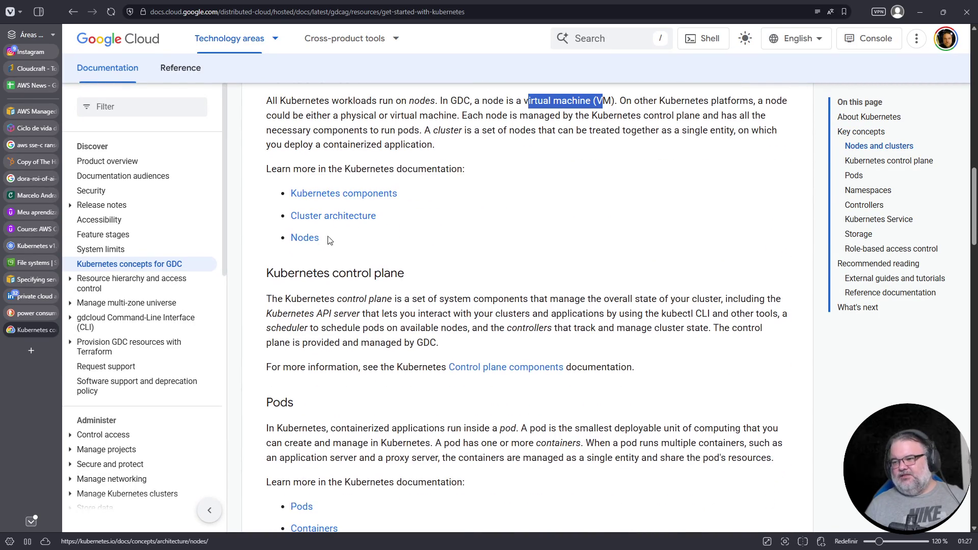
{"action": "left_click", "coordinate": [332, 219]}
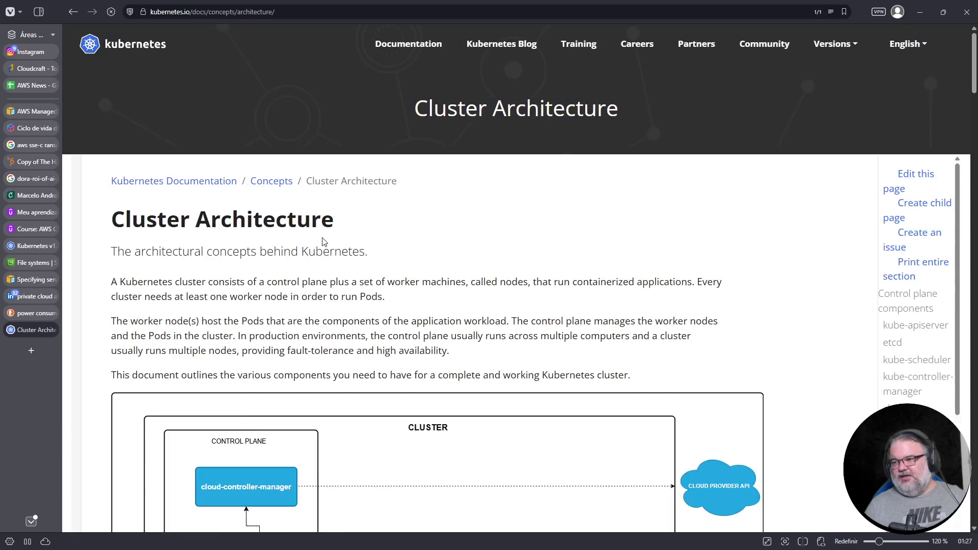
- Return to the Kubernetes concepts for GDC page and read down through it
{"action": "left_click", "coordinate": [73, 11]}
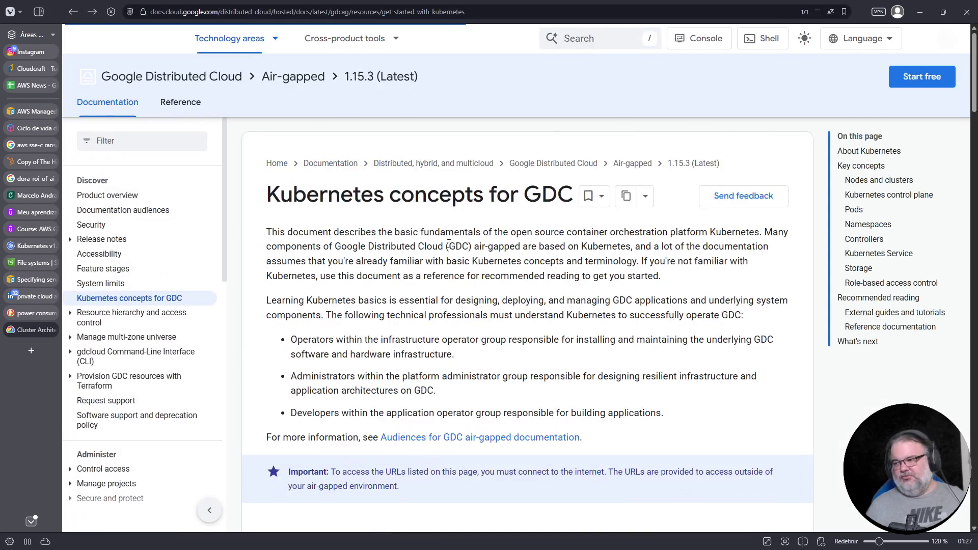
{"action": "scroll", "coordinate": [448, 245], "scroll_direction": "down", "scroll_amount": 15}
{"action": "scroll", "coordinate": [448, 243], "scroll_direction": "down", "scroll_amount": 8}
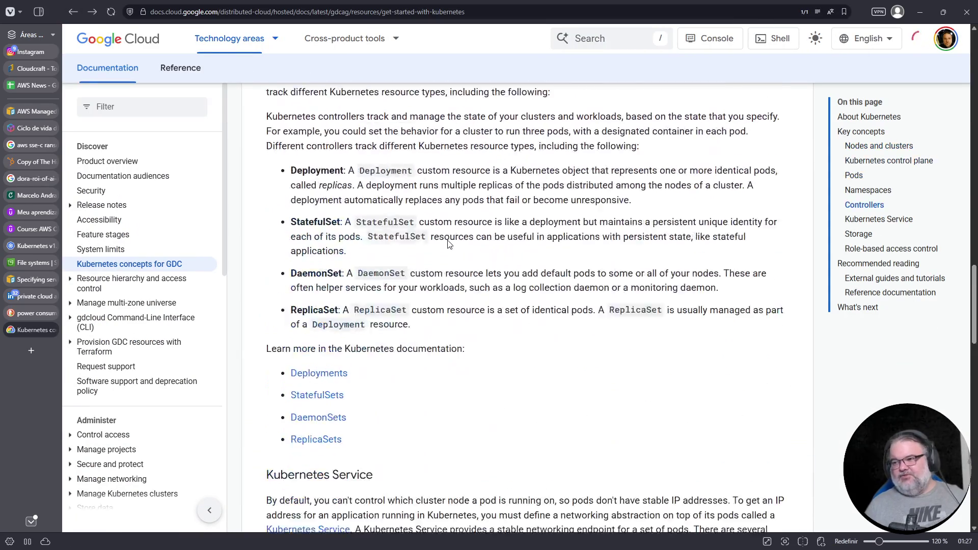
{"action": "scroll", "coordinate": [363, 155], "scroll_direction": "down", "scroll_amount": 10}
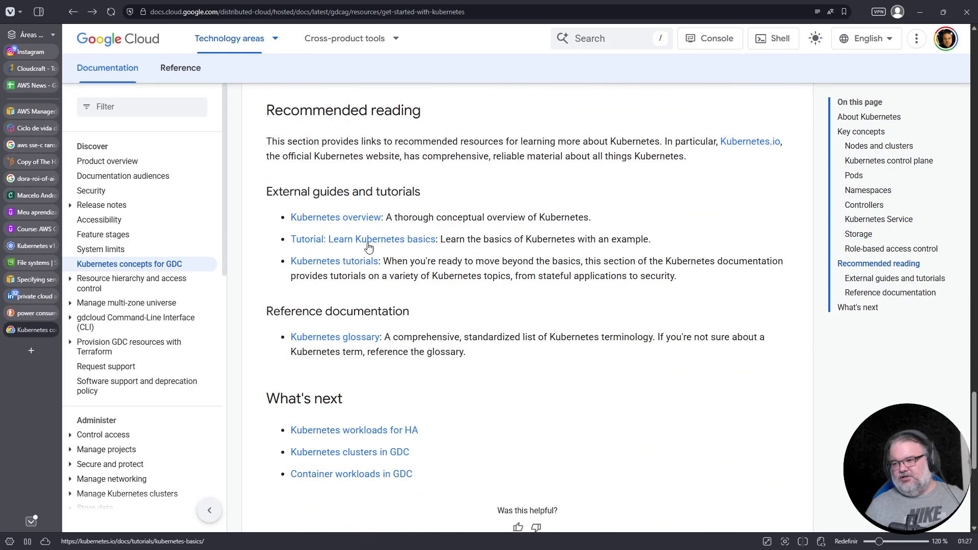
{"action": "scroll", "coordinate": [306, 346], "scroll_direction": "down", "scroll_amount": 3}
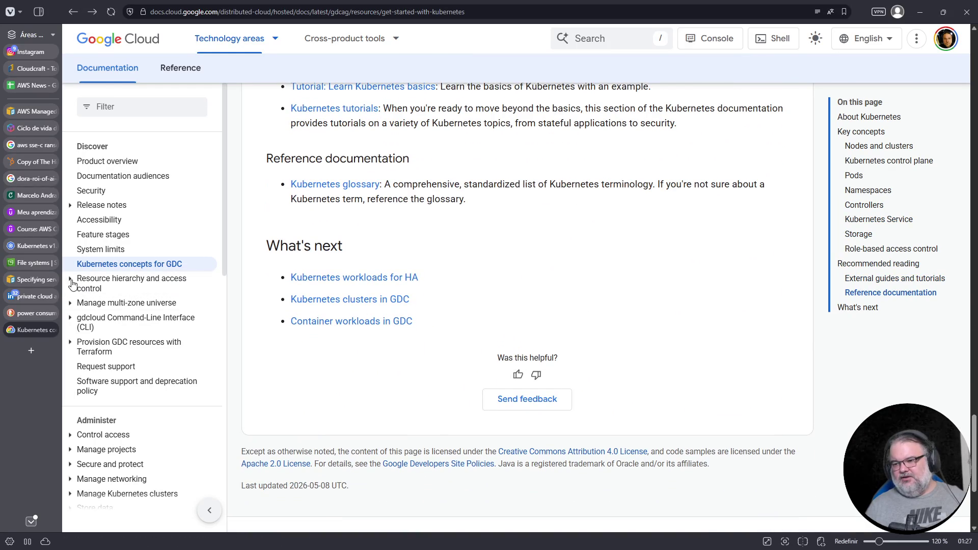
- Expand the multi-zone, gdcloud CLI and Terraform doc sections, then close the GDC tab
{"action": "left_click", "coordinate": [70, 303]}
{"action": "left_click", "coordinate": [71, 406]}
{"action": "scroll", "coordinate": [74, 377], "scroll_direction": "down", "scroll_amount": 4}
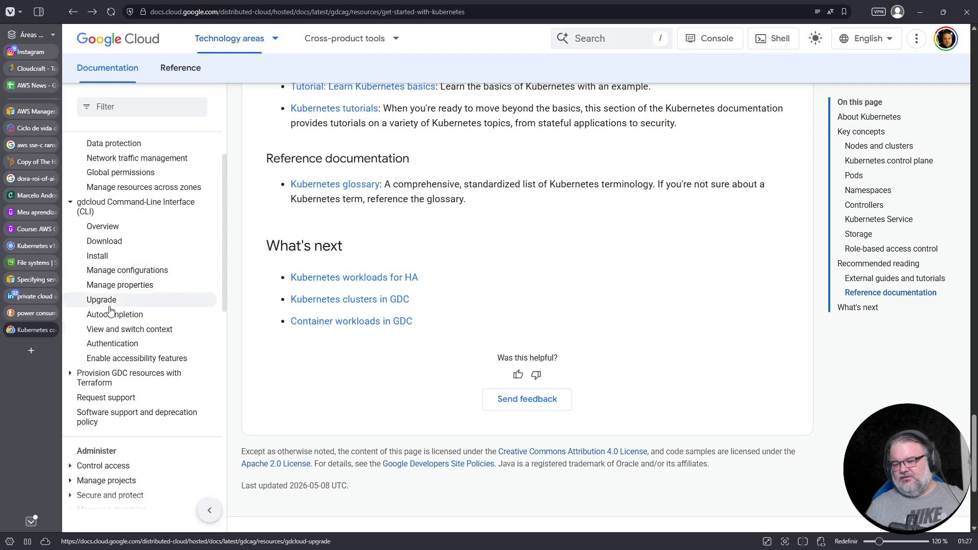
{"action": "left_click", "coordinate": [70, 376]}
{"action": "scroll", "coordinate": [94, 371], "scroll_direction": "down", "scroll_amount": 4}
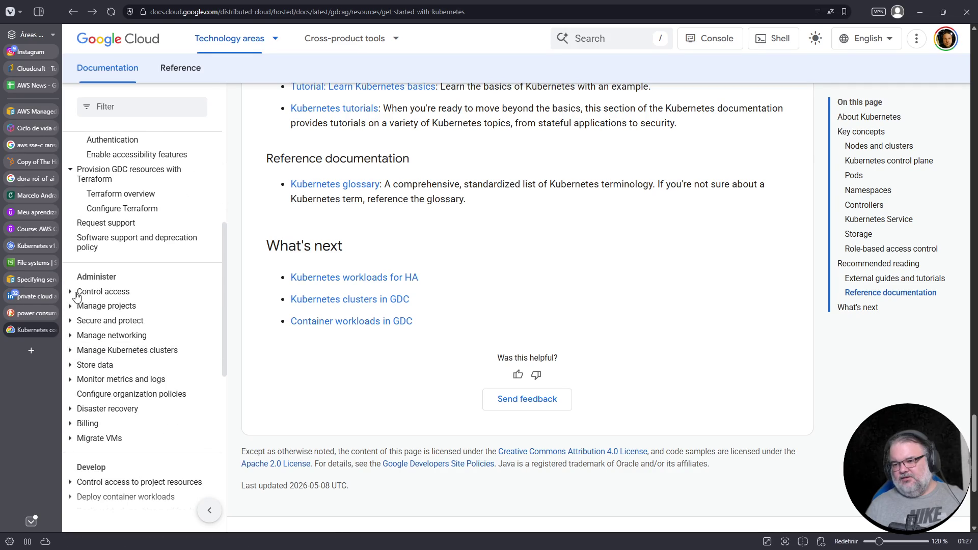
{"action": "scroll", "coordinate": [72, 363], "scroll_direction": "down", "scroll_amount": 3}
{"action": "scroll", "coordinate": [74, 352], "scroll_direction": "up", "scroll_amount": 2}
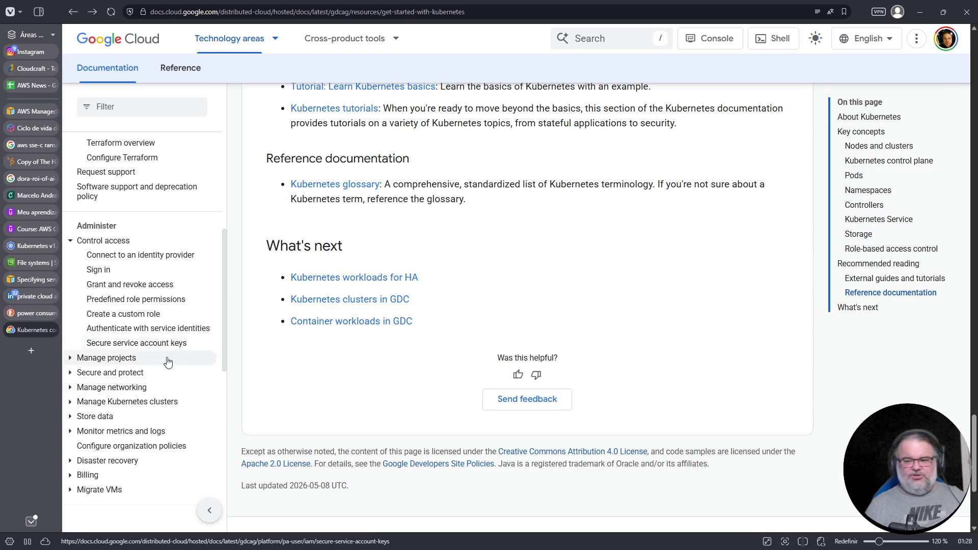
{"action": "scroll", "coordinate": [120, 403], "scroll_direction": "down", "scroll_amount": 4}
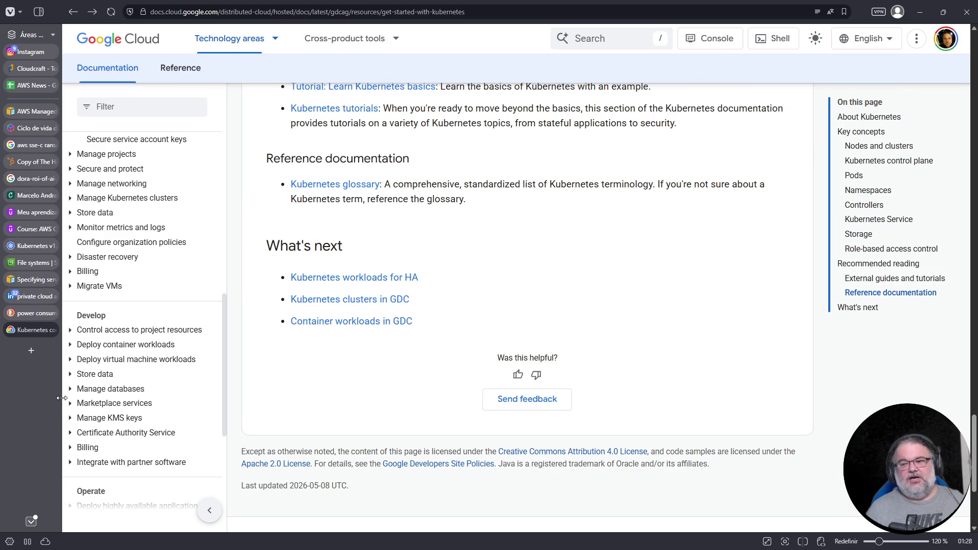
{"action": "left_click", "coordinate": [51, 330]}
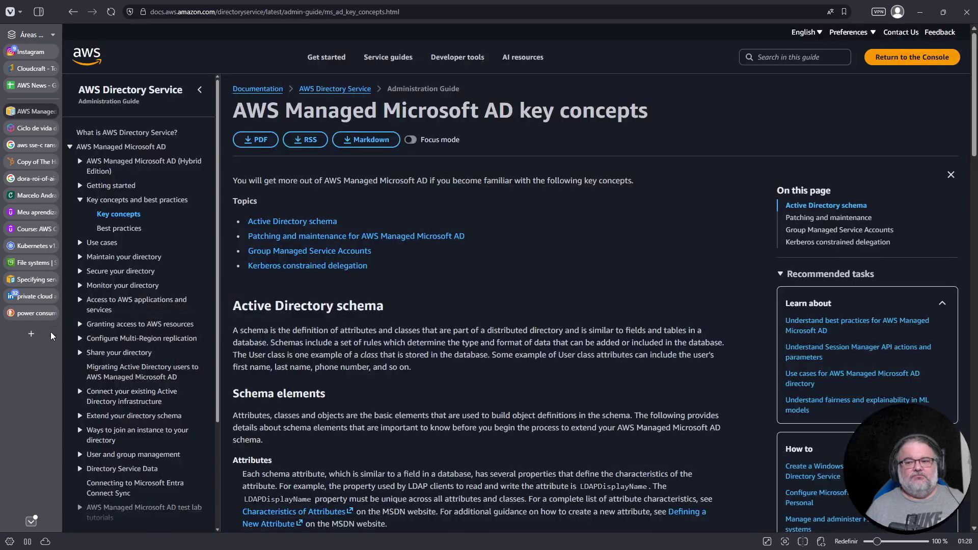
- Close the power consumption search results tab and switch to the AWS News spreadsheet
{"action": "left_click", "coordinate": [50, 314]}
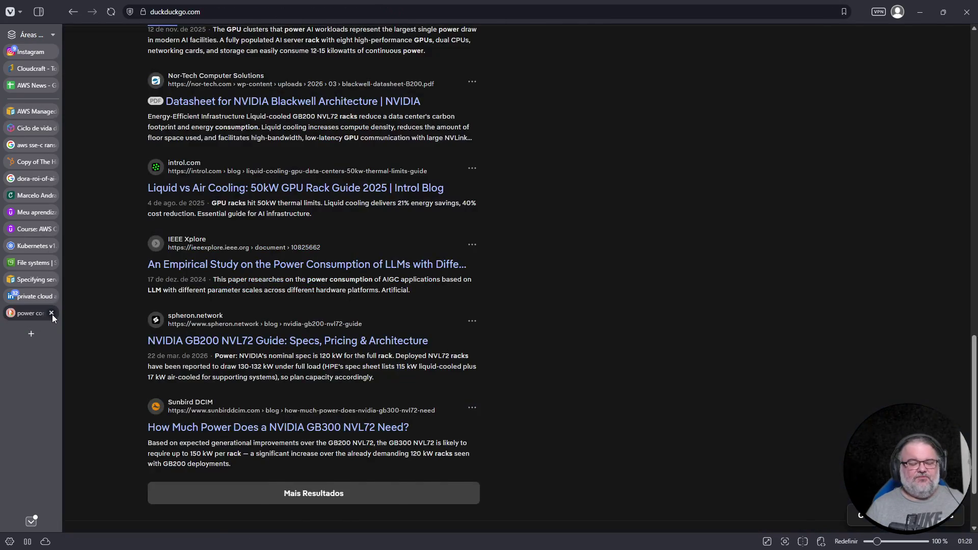
{"action": "left_click", "coordinate": [51, 313]}
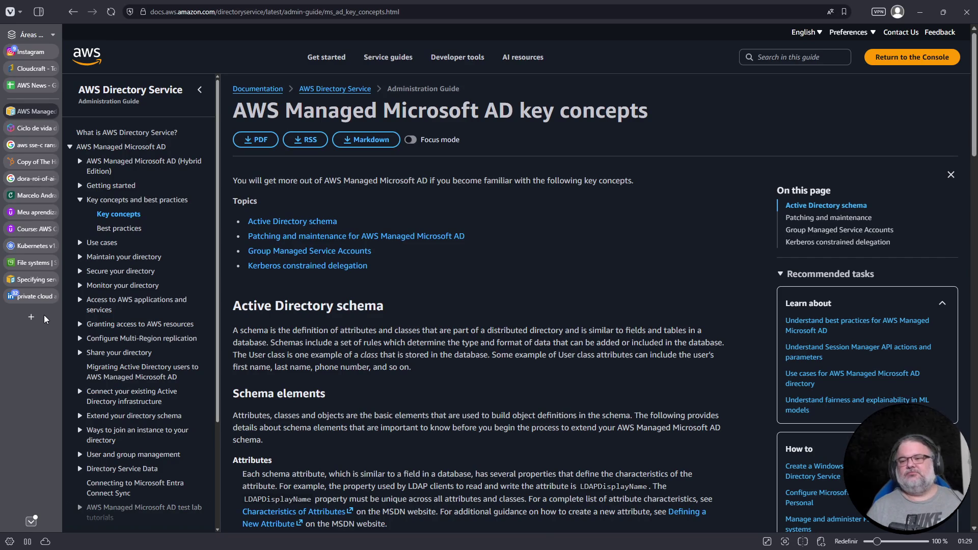
{"action": "left_click", "coordinate": [35, 86]}
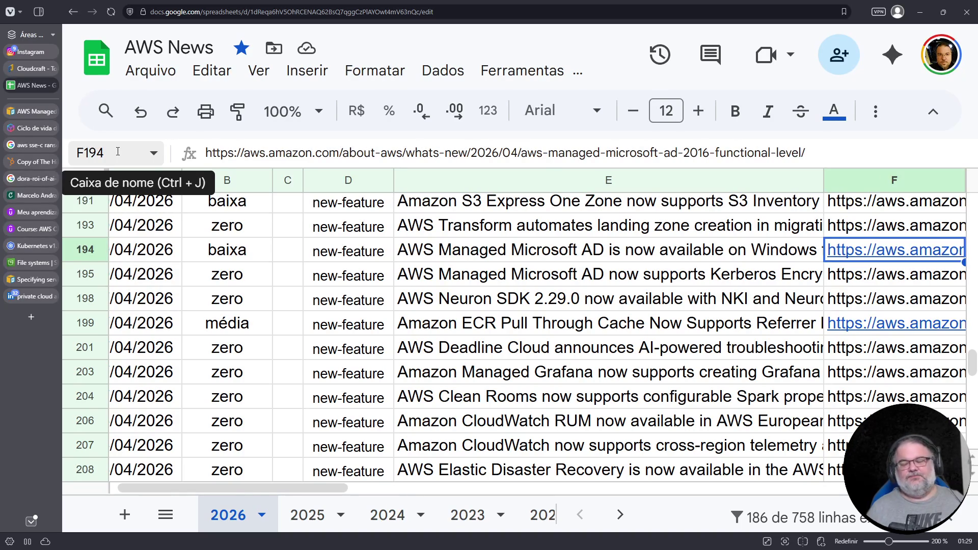
- Highlight 'Amazon S3 Express One Zone' in the E191 title, then go to the S3 File systems console
{"action": "scroll", "coordinate": [348, 256], "scroll_direction": "up", "scroll_amount": 1}
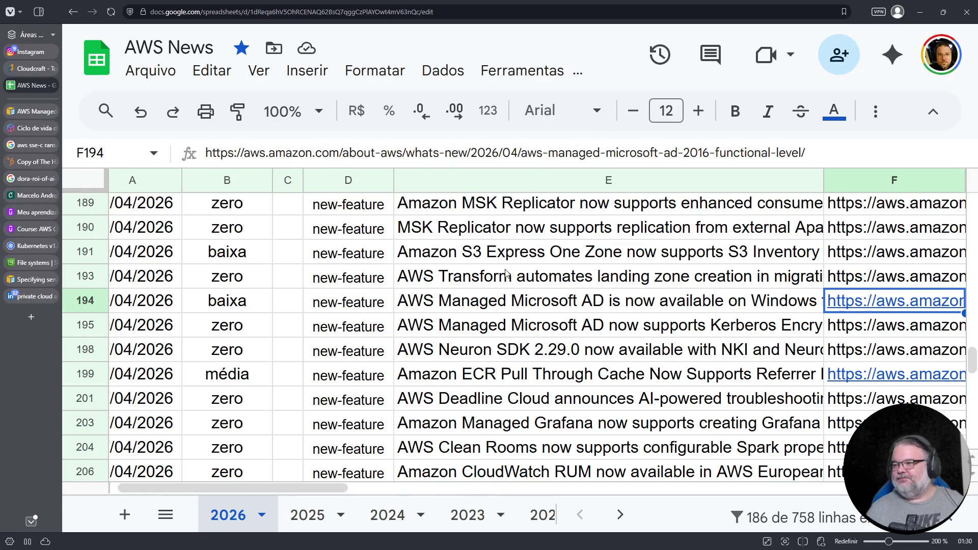
{"action": "left_click", "coordinate": [479, 253]}
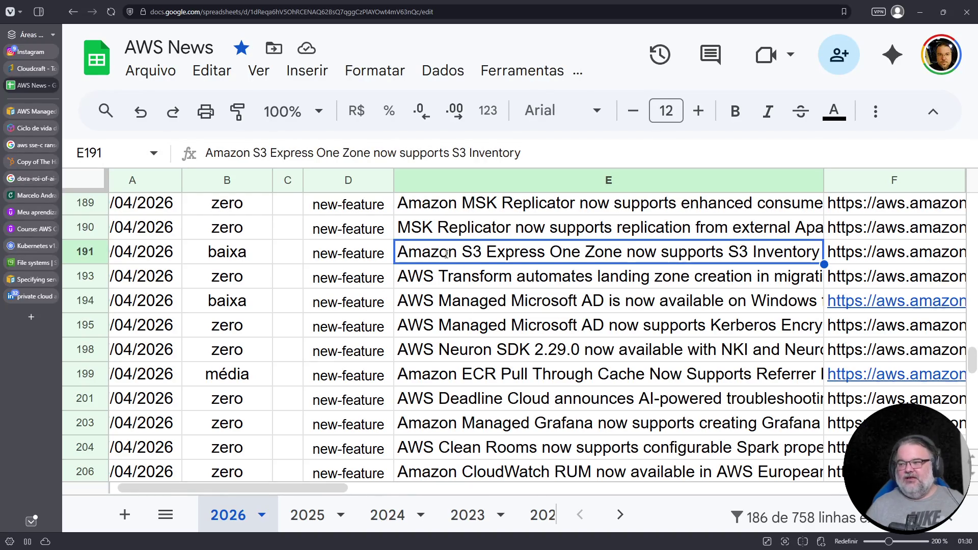
{"action": "double_click", "coordinate": [501, 251]}
{"action": "left_click", "coordinate": [473, 251]}
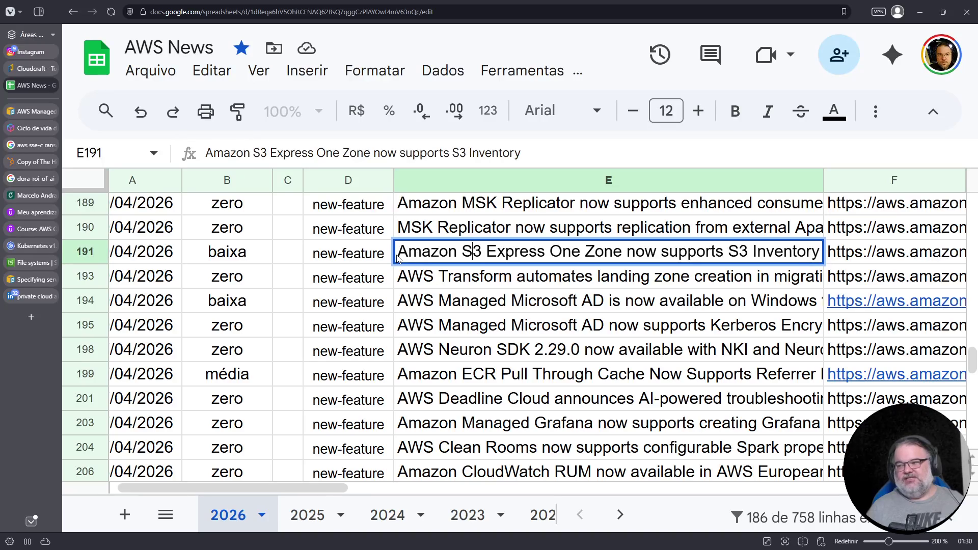
{"action": "left_click_drag", "start_coordinate": [404, 254], "coordinate": [620, 269]}
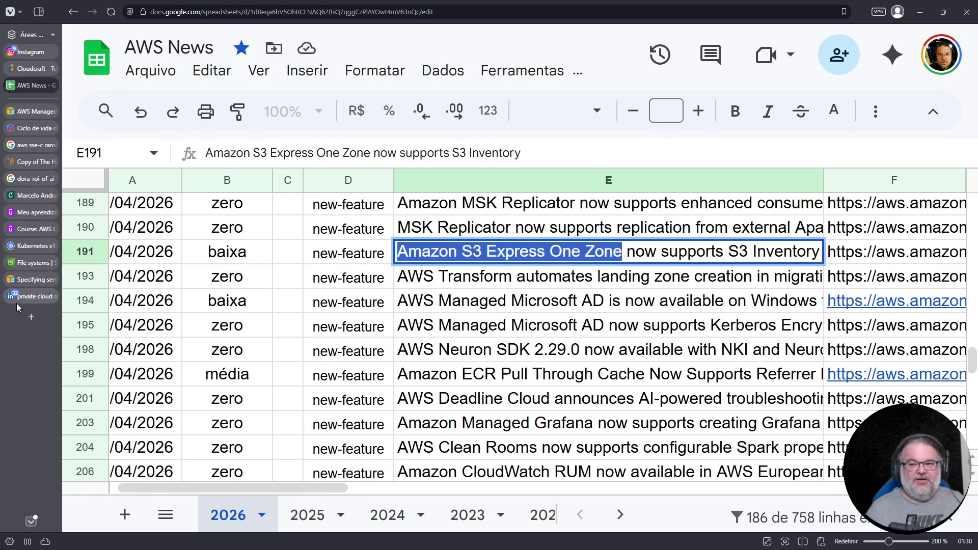
{"action": "left_click", "coordinate": [30, 263]}
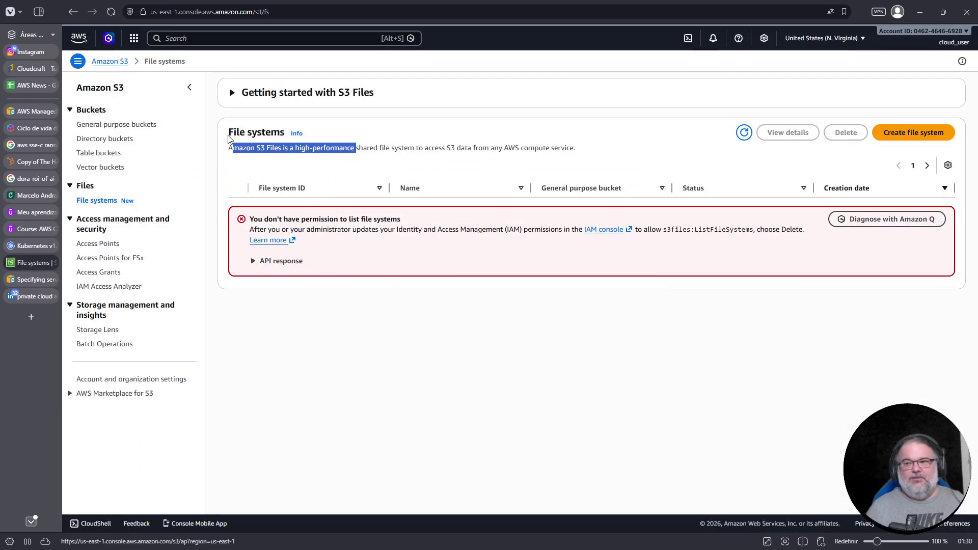
- Open Directory buckets from the Amazon S3 left navigation
{"action": "left_click", "coordinate": [92, 142]}
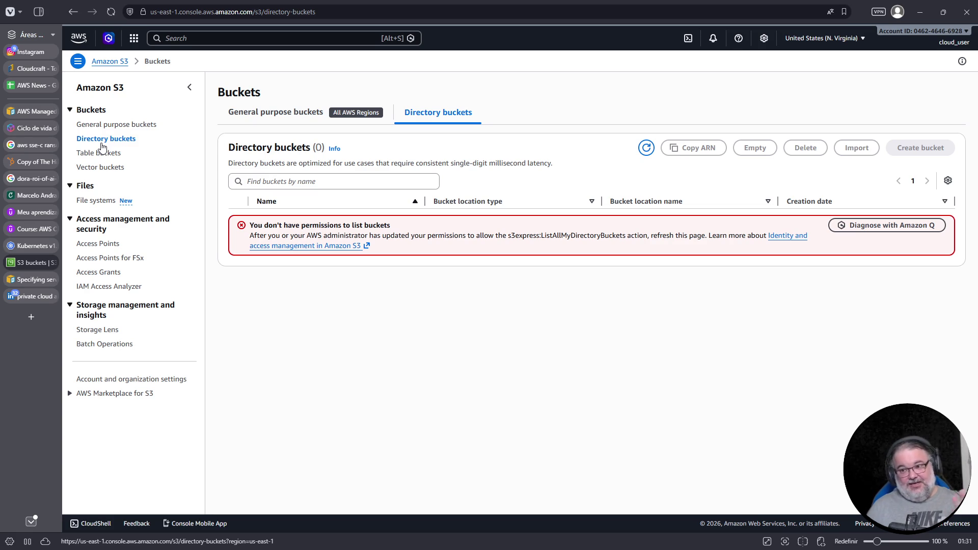
- Reopen the S3 Directory buckets list, which shows the no-permission-to-list-buckets error
{"action": "left_click", "coordinate": [96, 201]}
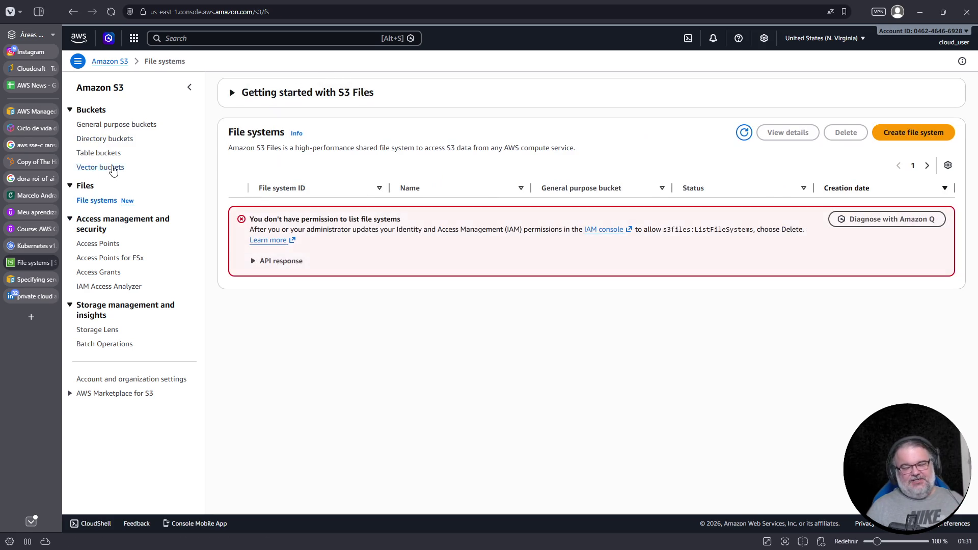
{"action": "left_click", "coordinate": [121, 142]}
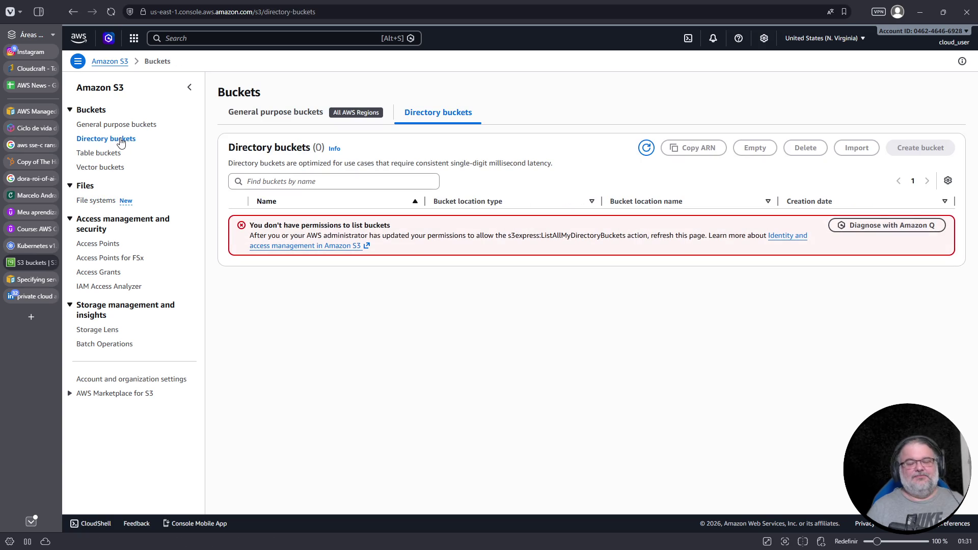
{"action": "left_click", "coordinate": [95, 201]}
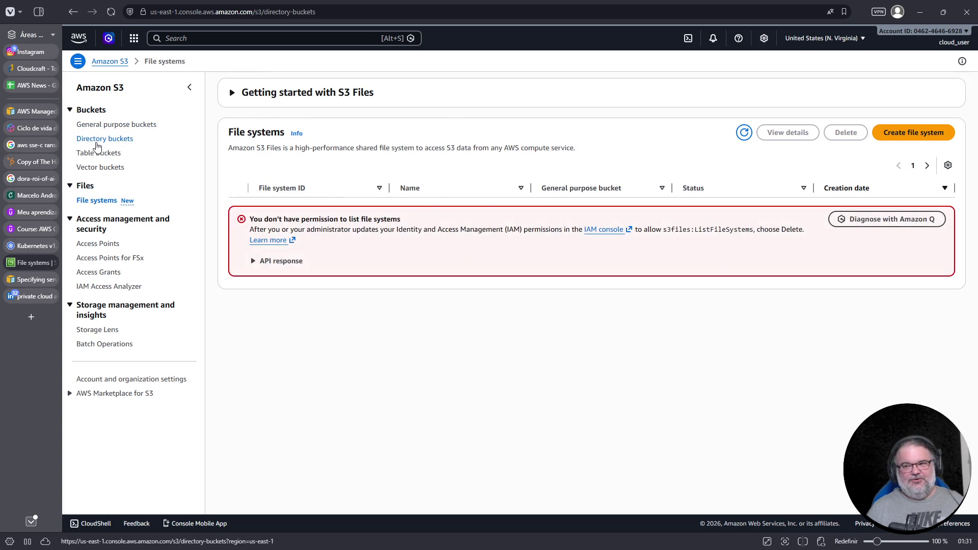
{"action": "left_click", "coordinate": [97, 141]}
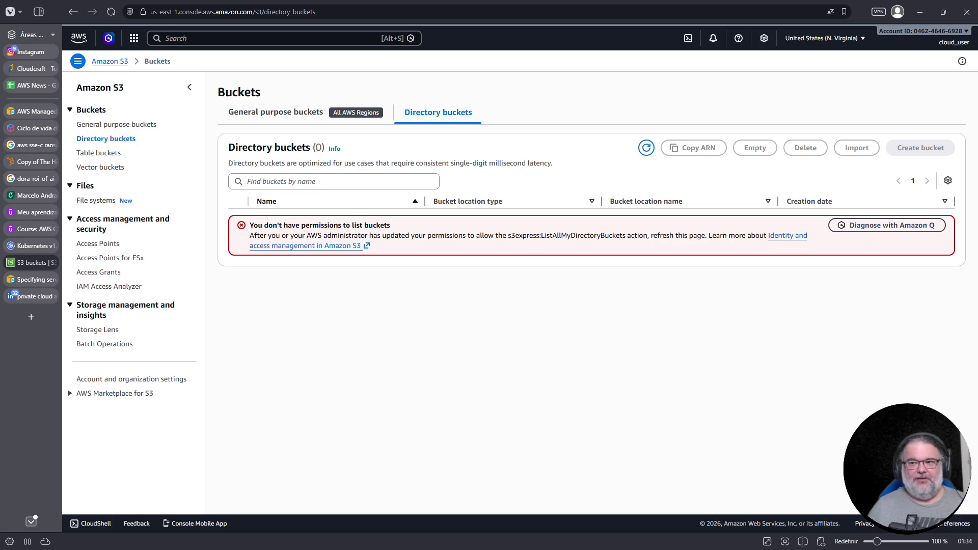
{"action": "left_click", "coordinate": [28, 69]}
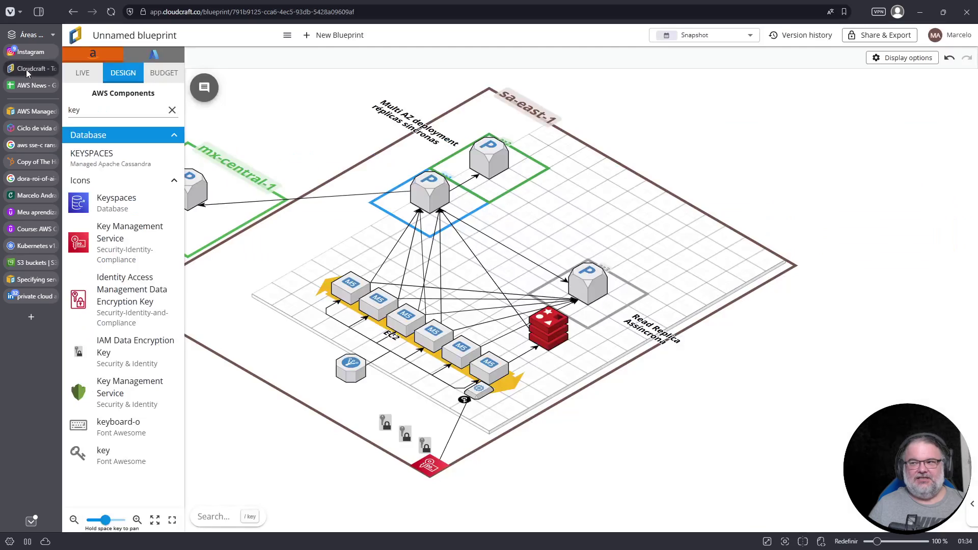
- Select the primary PostgreSQL RDS database and review the blueprint's BUDGET cost breakdown
{"action": "left_click", "coordinate": [440, 199]}
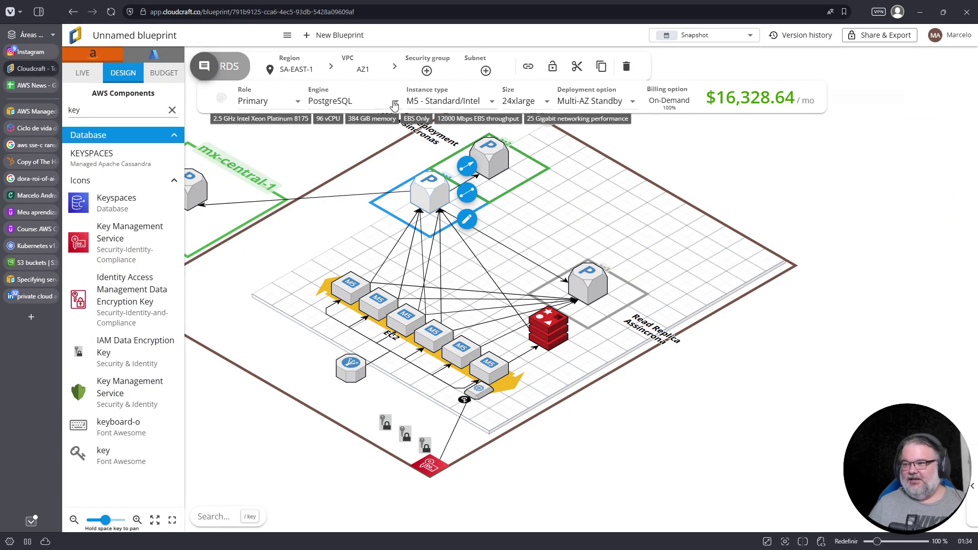
{"action": "left_click", "coordinate": [163, 74]}
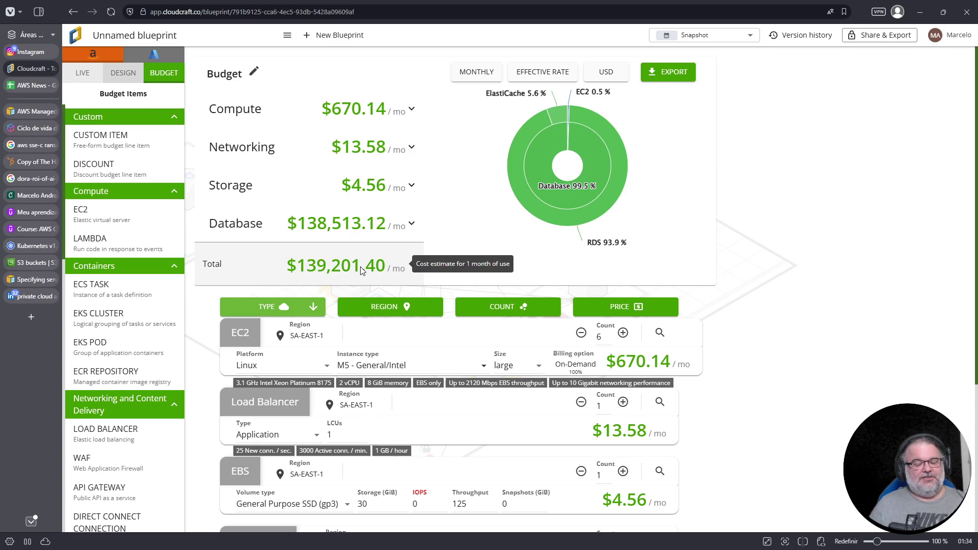
{"action": "left_click", "coordinate": [123, 74]}
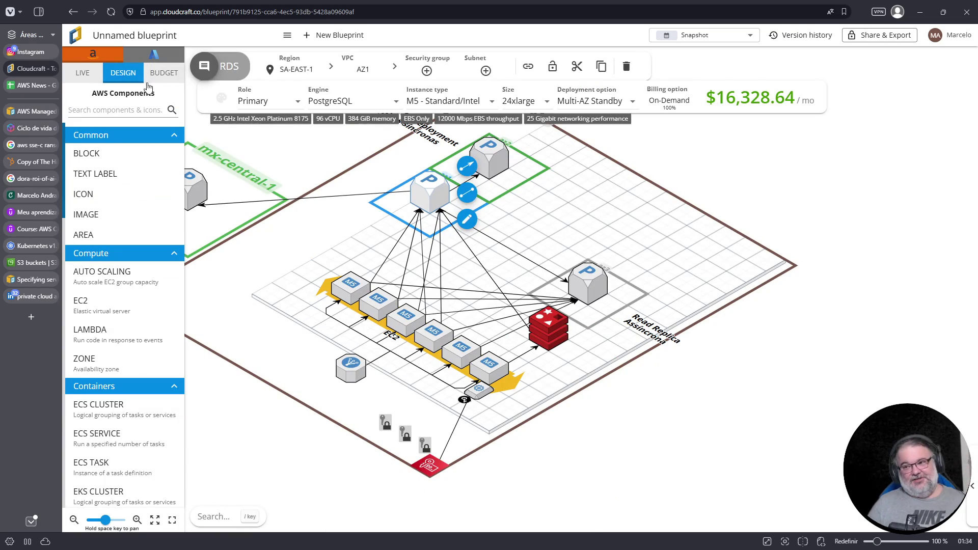
{"action": "left_click", "coordinate": [169, 76]}
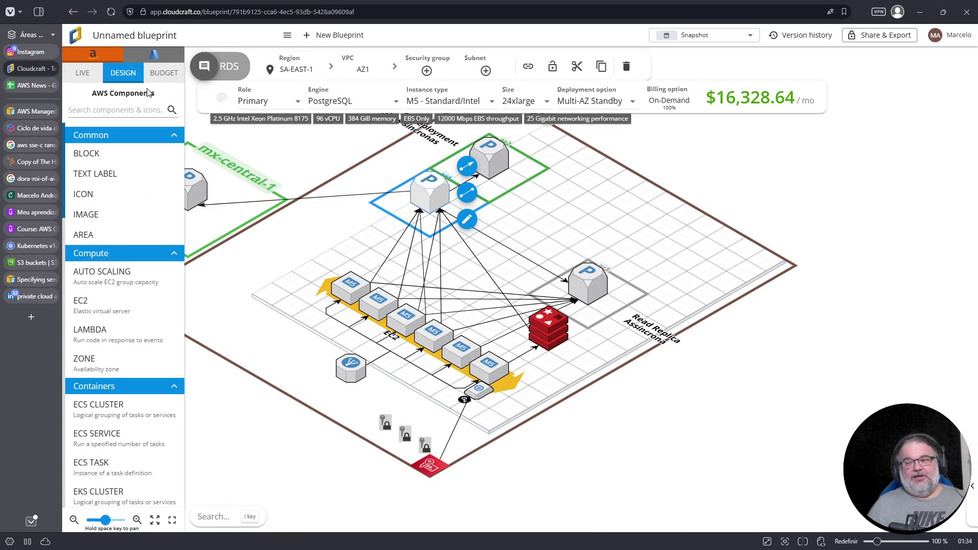
- Reselect the primary RDS database ($16,328.64/month) and inspect the RDS instance in AZ2
{"action": "left_click", "coordinate": [433, 204]}
{"action": "left_click", "coordinate": [433, 204]}
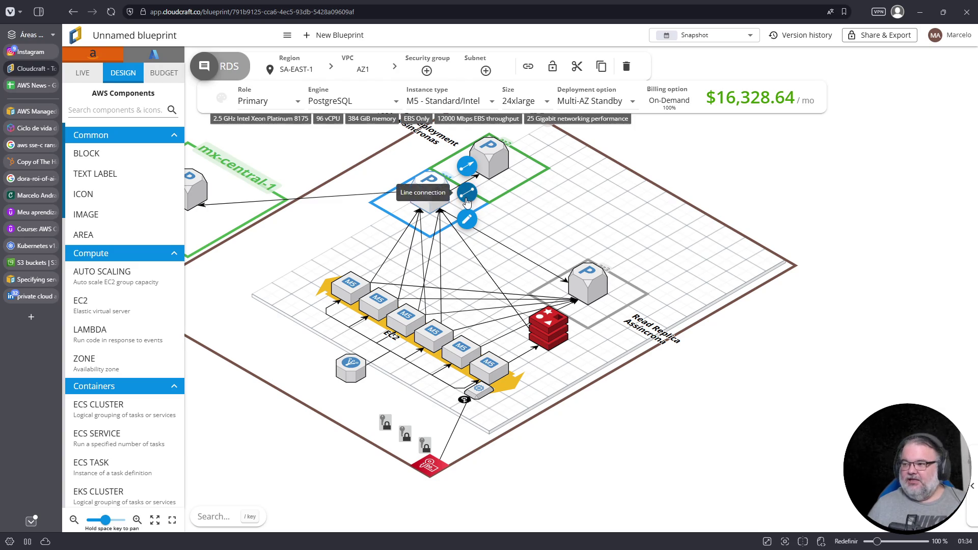
{"action": "left_click", "coordinate": [496, 161]}
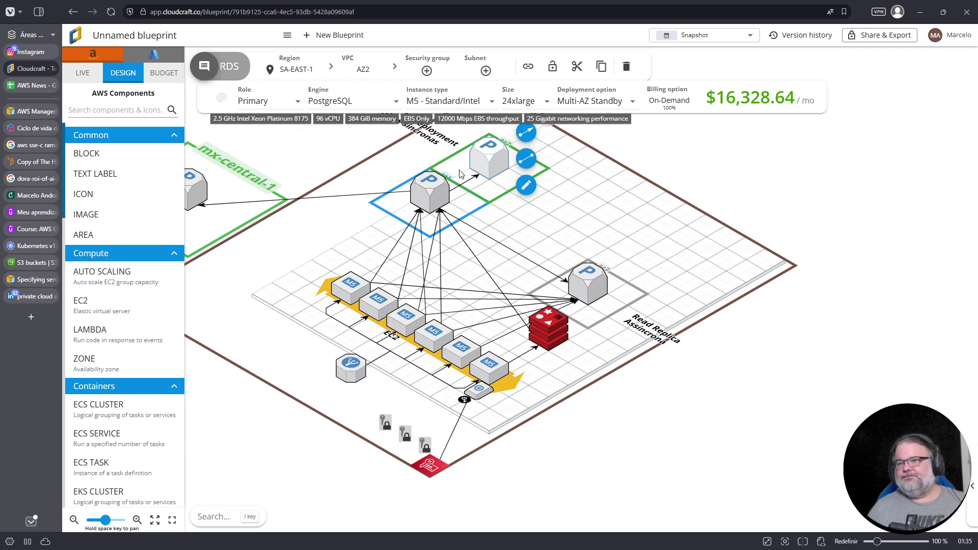
- Open a new browser tab on the Vivaldi start page
{"action": "mouse_move", "coordinate": [30, 304]}
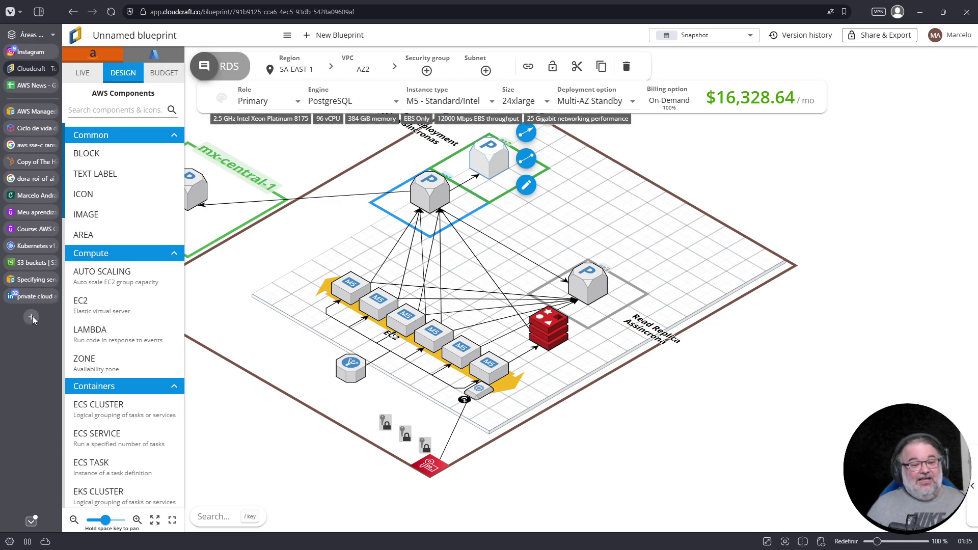
{"action": "left_click", "coordinate": [32, 316]}
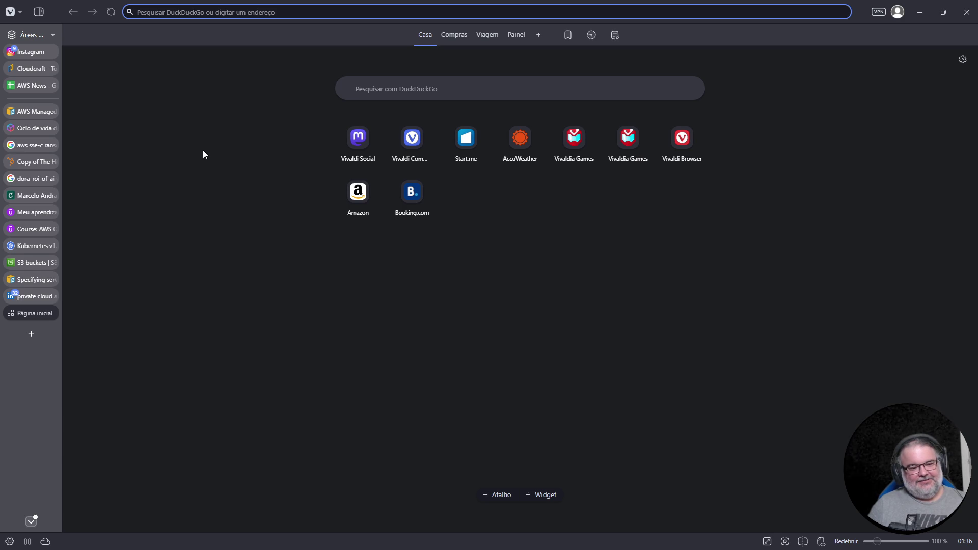
- Load the mitchellh.com article 'Ghostty Is Leaving GitHub' in a fresh tab
{"action": "key", "text": "Escape"}
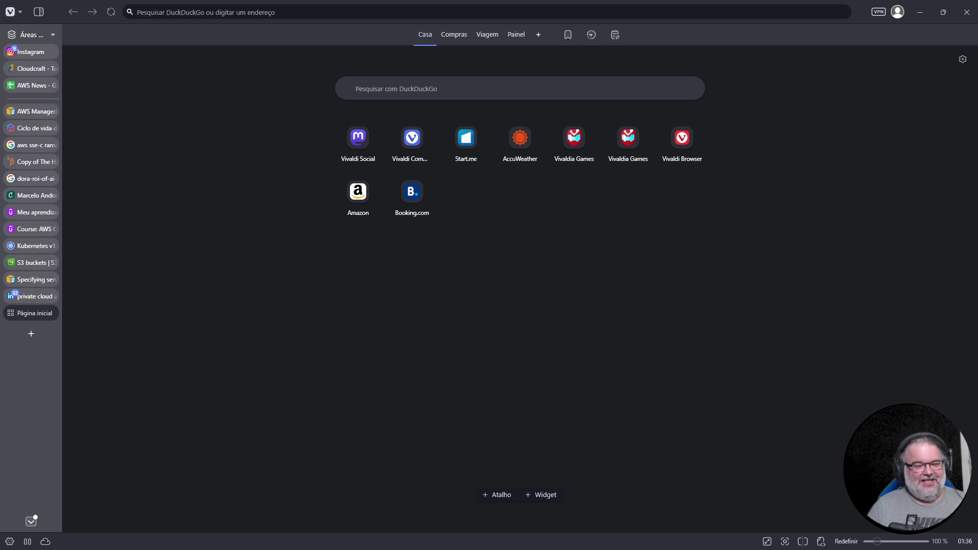
{"action": "left_click", "coordinate": [31, 334]}
{"action": "left_click", "coordinate": [258, 12]}
{"action": "key", "text": "ctrl+v"}
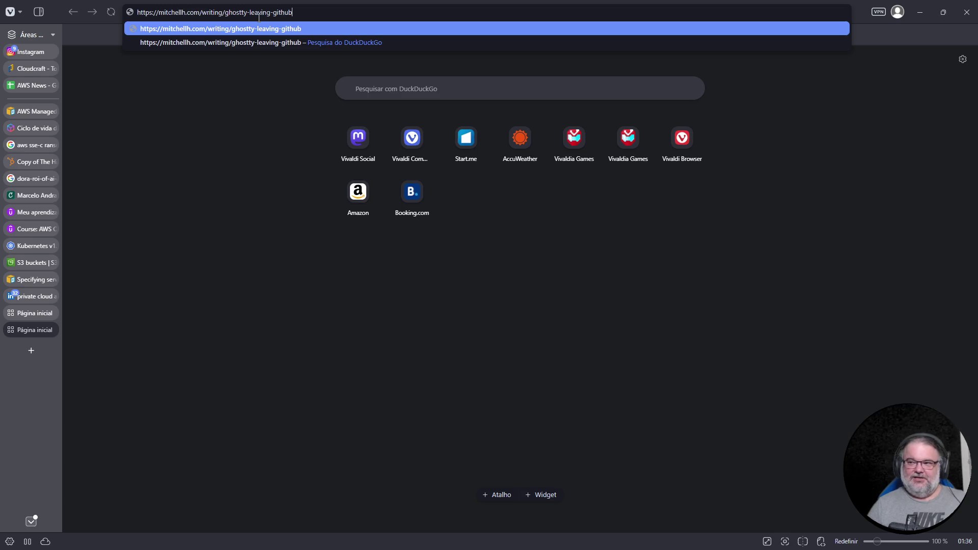
{"action": "key", "text": "Return"}
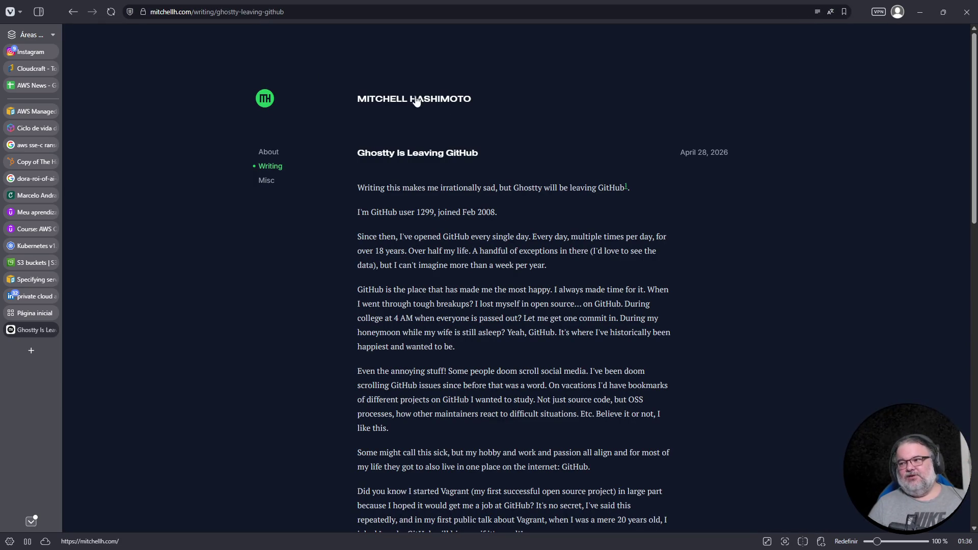
- Skim the article, return to its top and select the title text
{"action": "scroll", "coordinate": [481, 280], "scroll_direction": "down", "scroll_amount": 7}
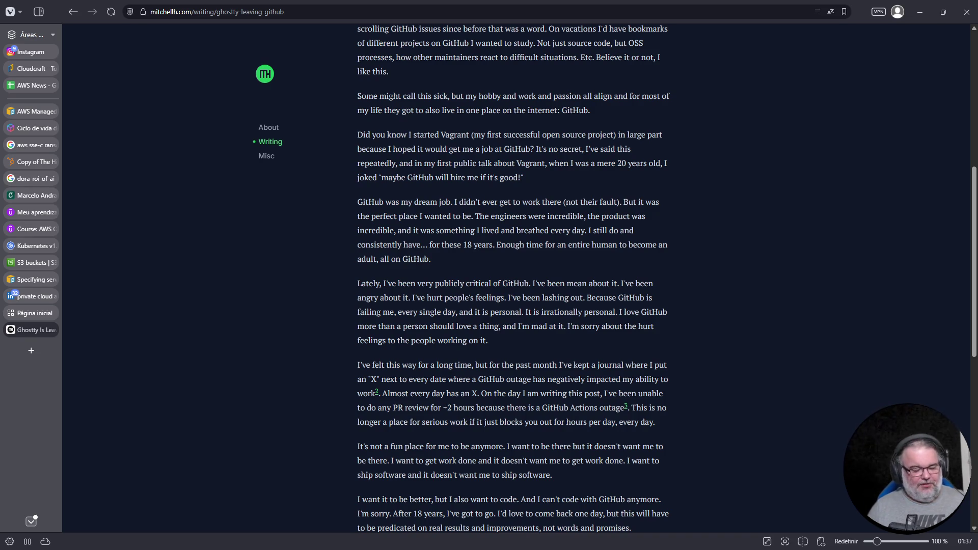
{"action": "key", "text": "Home"}
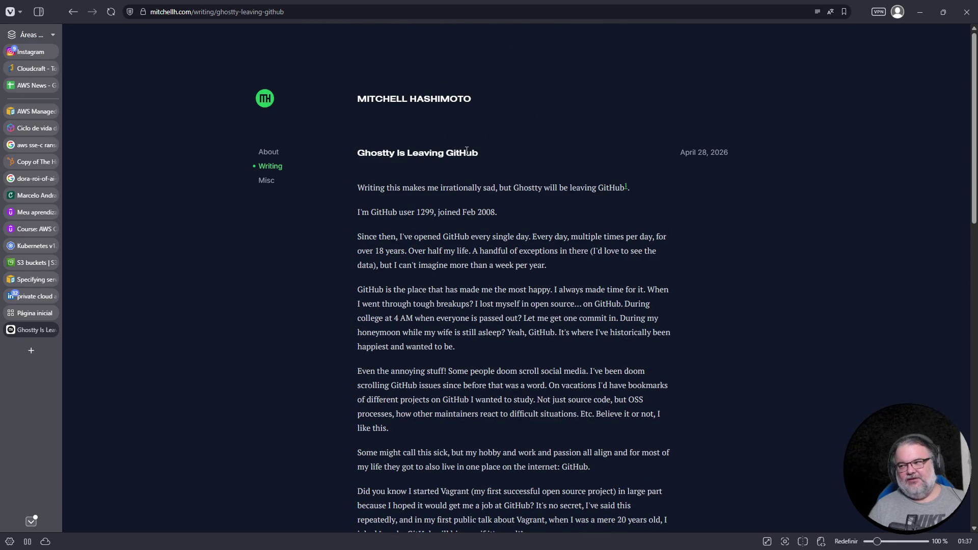
{"action": "mouse_move", "coordinate": [489, 151]}
{"action": "left_mouse_down"}
{"action": "mouse_move", "coordinate": [356, 151]}
{"action": "mouse_move", "coordinate": [364, 149]}
{"action": "left_mouse_up"}
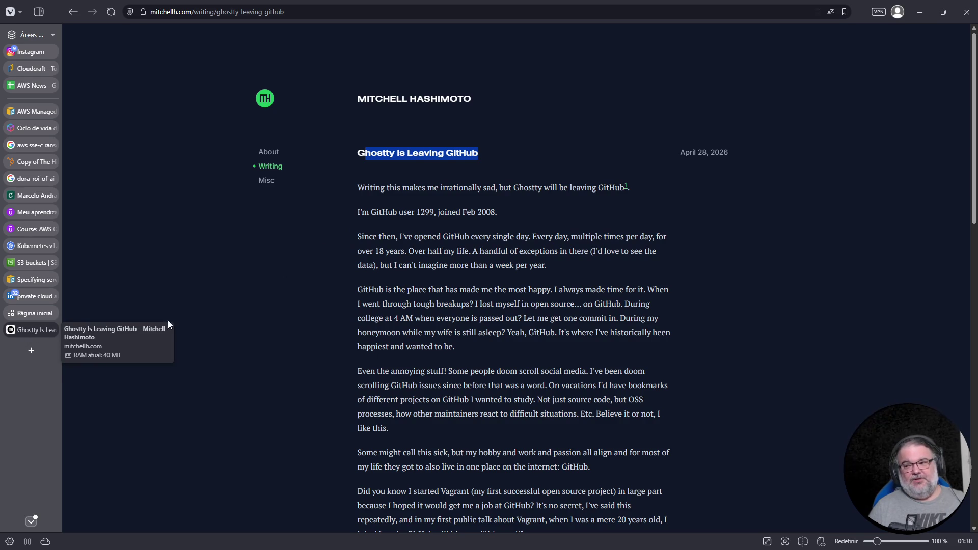
{"action": "left_click", "coordinate": [379, 155]}
{"action": "double_click", "coordinate": [379, 155]}
{"action": "left_click_drag", "start_coordinate": [379, 154], "coordinate": [450, 162]}
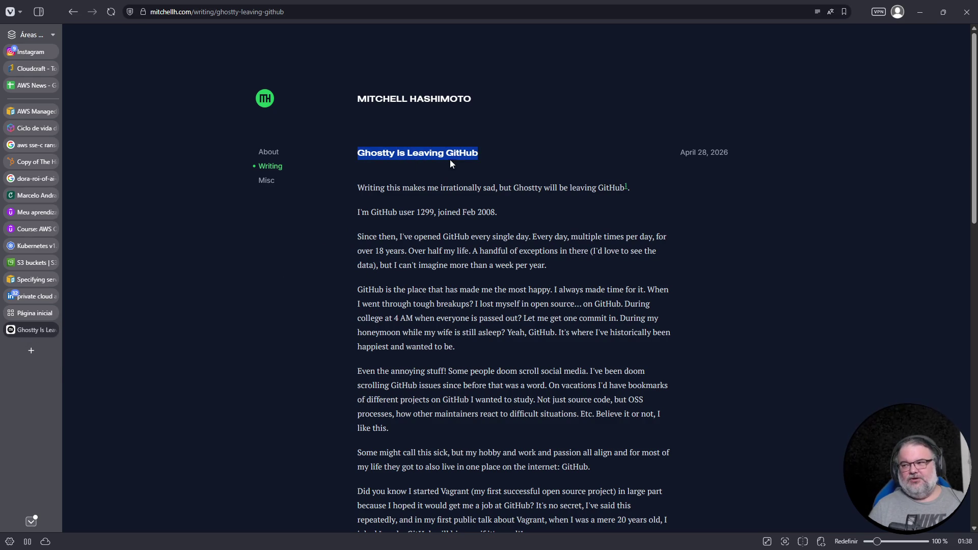
{"action": "double_click", "coordinate": [519, 191]}
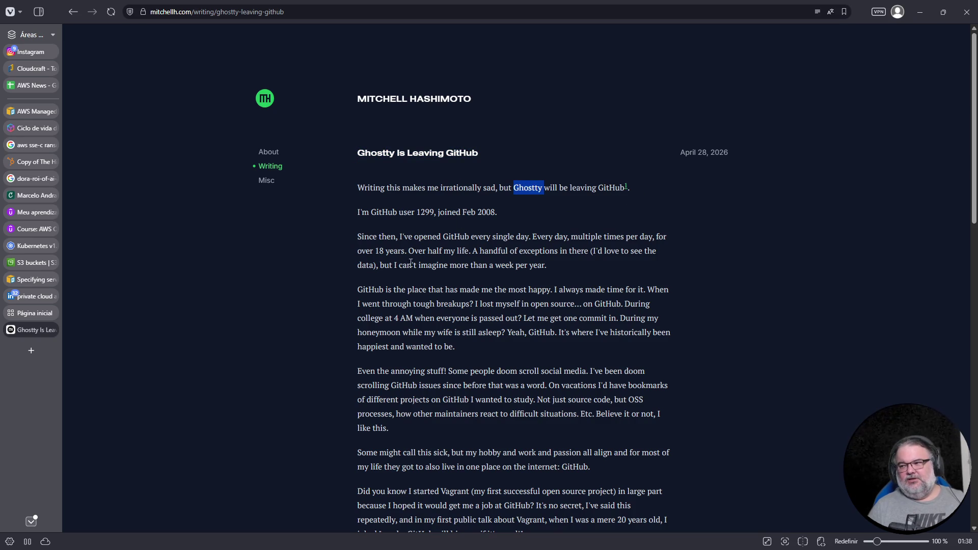
{"action": "scroll", "coordinate": [395, 248], "scroll_direction": "down", "scroll_amount": 3}
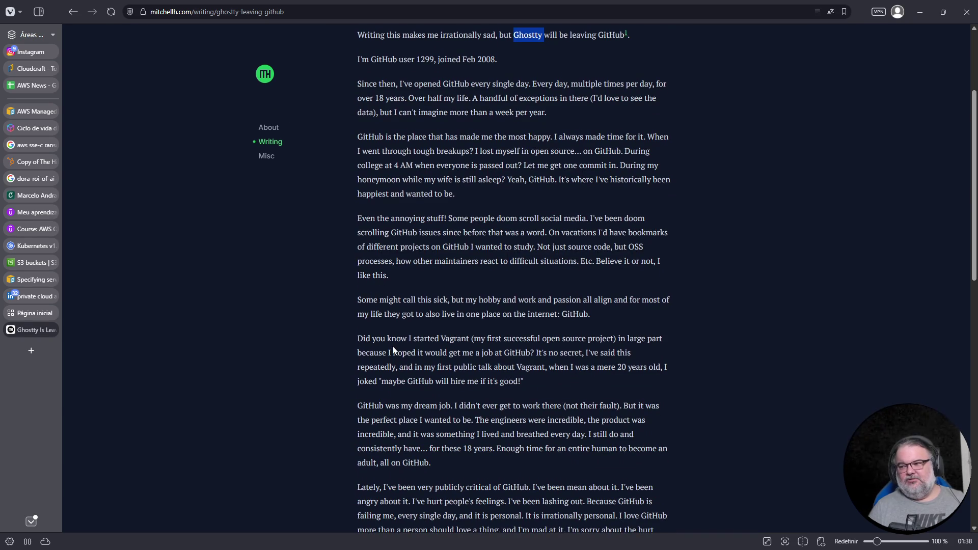
{"action": "scroll", "coordinate": [392, 347], "scroll_direction": "down", "scroll_amount": 10}
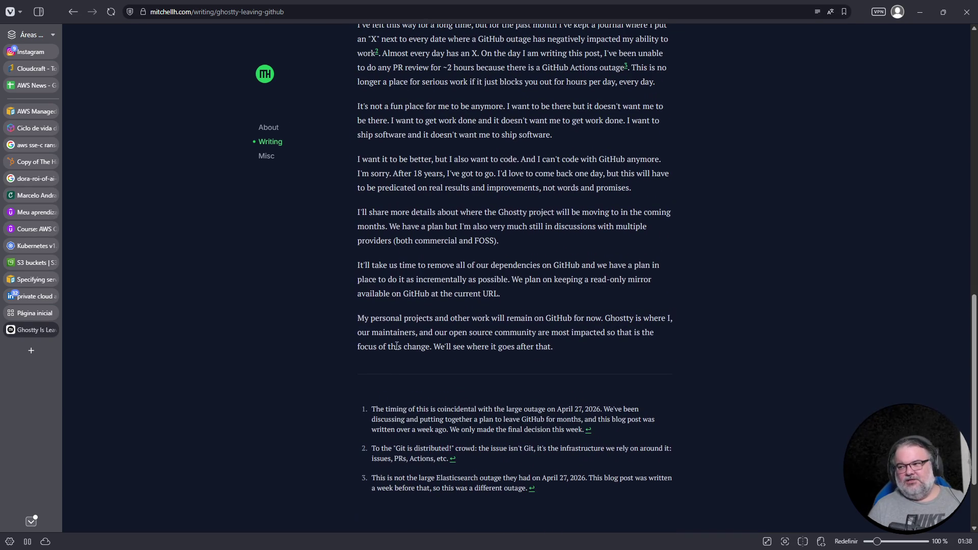
{"action": "mouse_move", "coordinate": [553, 346]}
{"action": "left_mouse_down"}
{"action": "mouse_move", "coordinate": [544, 318]}
{"action": "mouse_move", "coordinate": [326, 168]}
{"action": "mouse_move", "coordinate": [362, 165]}
{"action": "left_mouse_up"}
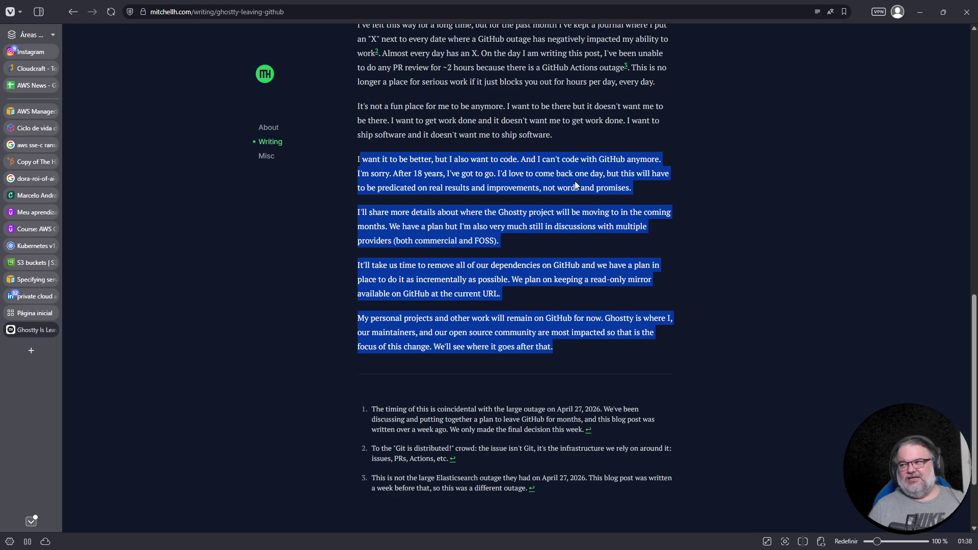
{"action": "scroll", "coordinate": [575, 178], "scroll_direction": "up", "scroll_amount": 2}
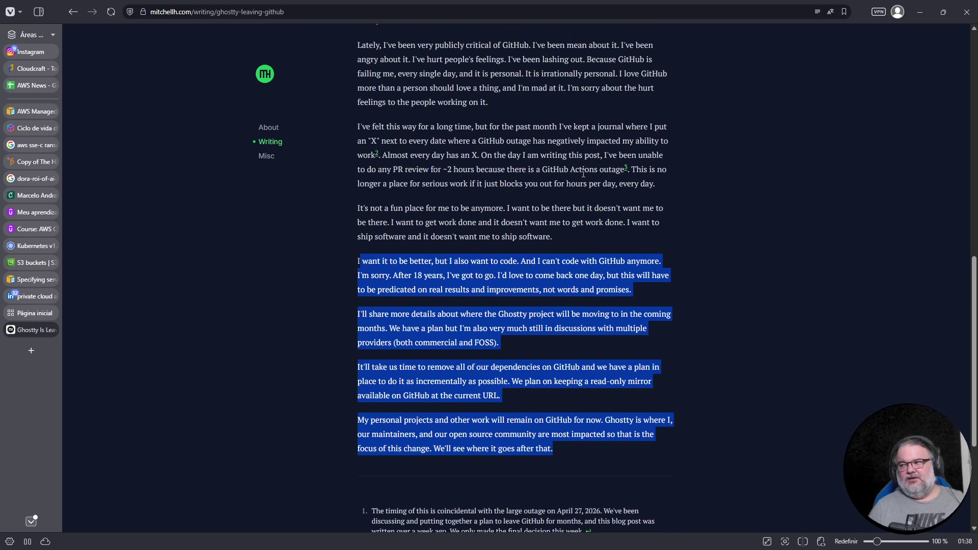
{"action": "left_click_drag", "start_coordinate": [557, 156], "coordinate": [542, 184]}
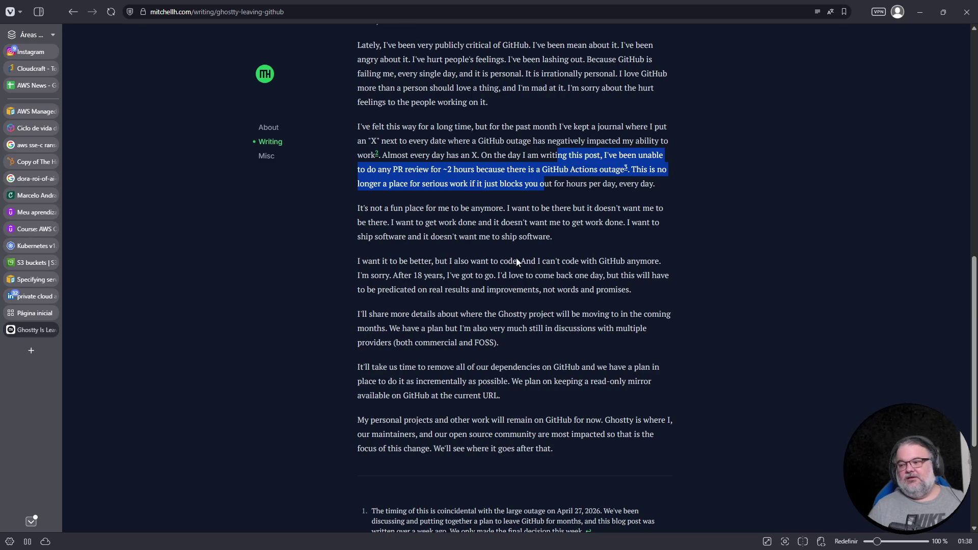
{"action": "scroll", "coordinate": [527, 220], "scroll_direction": "down", "scroll_amount": 4}
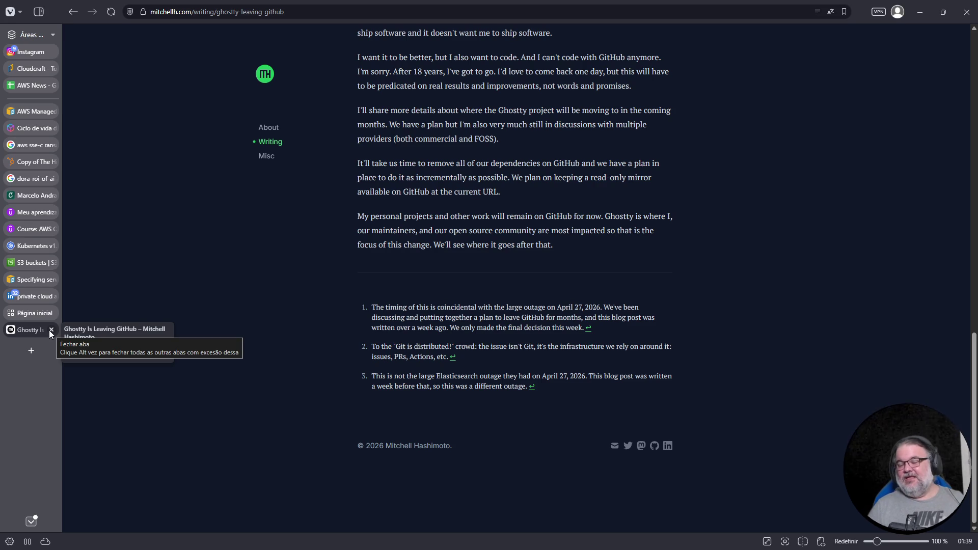
{"action": "left_click", "coordinate": [51, 330]}
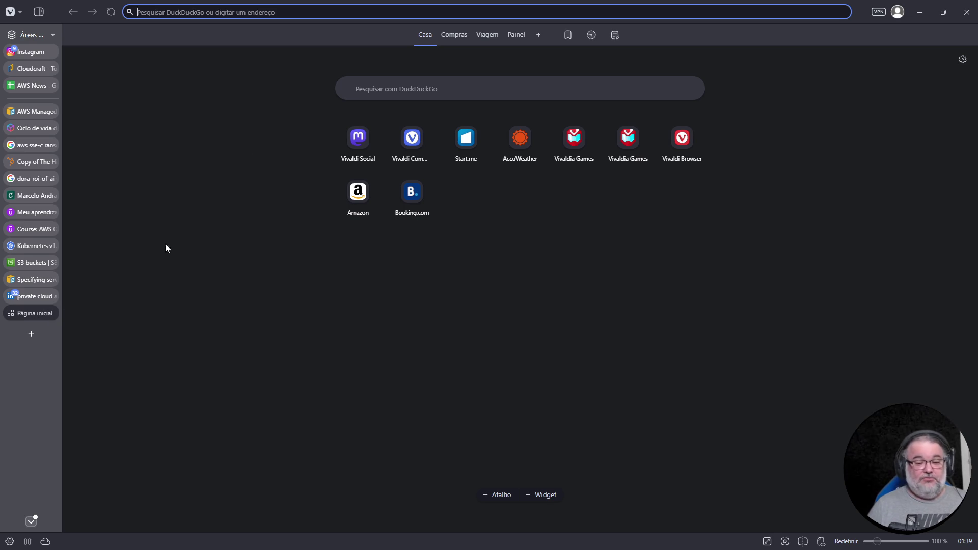
- Load the Times of India article on GitHub blaming AI agents for outages
{"action": "key", "text": "Down"}
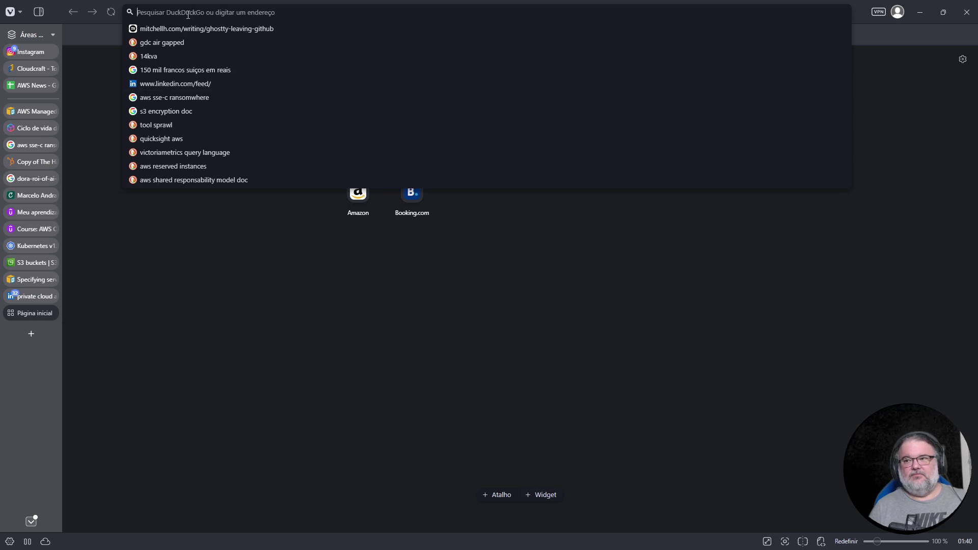
{"action": "type", "text": "https://timesofindia.indiatimes.com/technology/tech-news/how-microsofts-github-just-told-everyone-that-ai-agents-are-behind-recent-outages-we-hear-the-pain-you-are/articleshow/130670881.cms"}
{"action": "key", "text": "Return"}
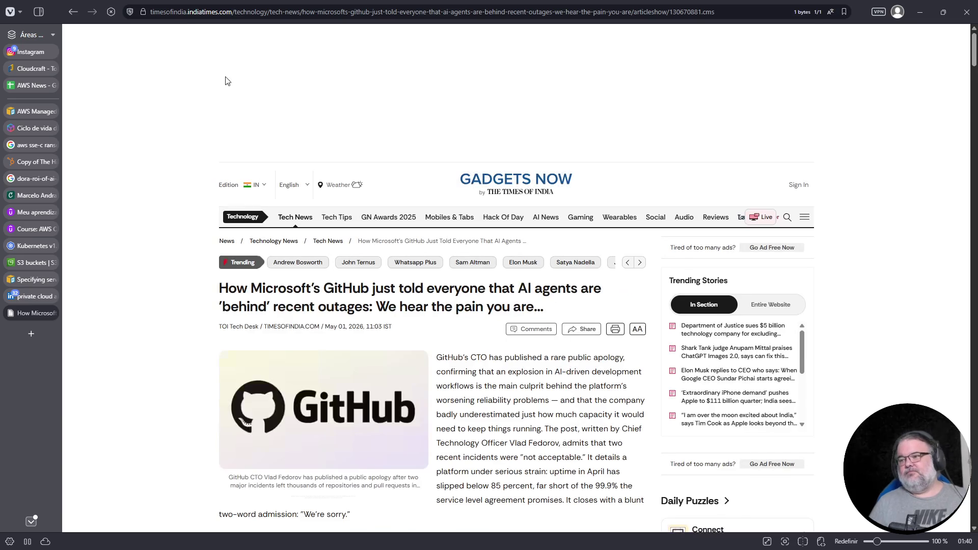
- Zoom in on the GitHub outage article and scroll through its text
{"action": "key", "text": "ctrl+plus"}
{"action": "key", "text": "ctrl+plus"}
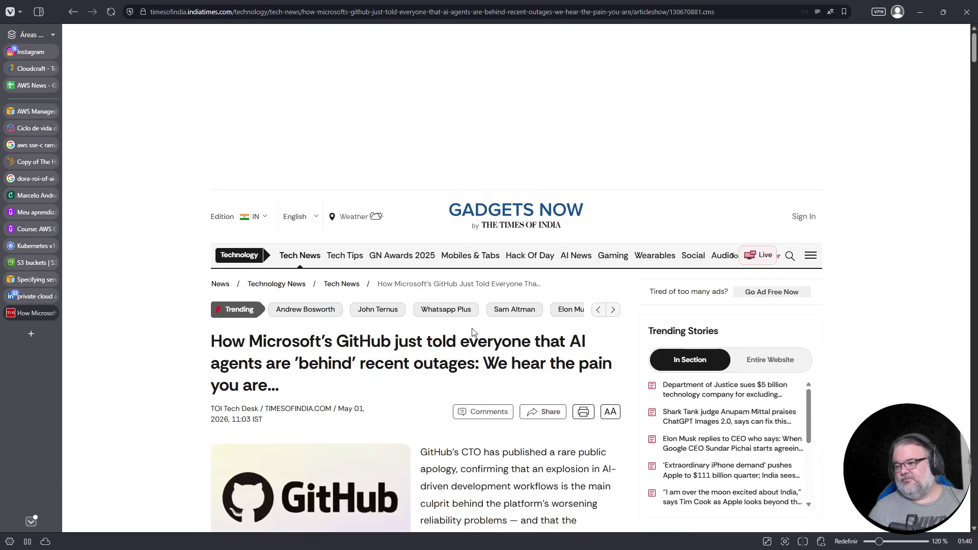
{"action": "scroll", "coordinate": [472, 332], "scroll_direction": "down", "scroll_amount": 3}
{"action": "scroll", "coordinate": [505, 220], "scroll_direction": "down", "scroll_amount": 3}
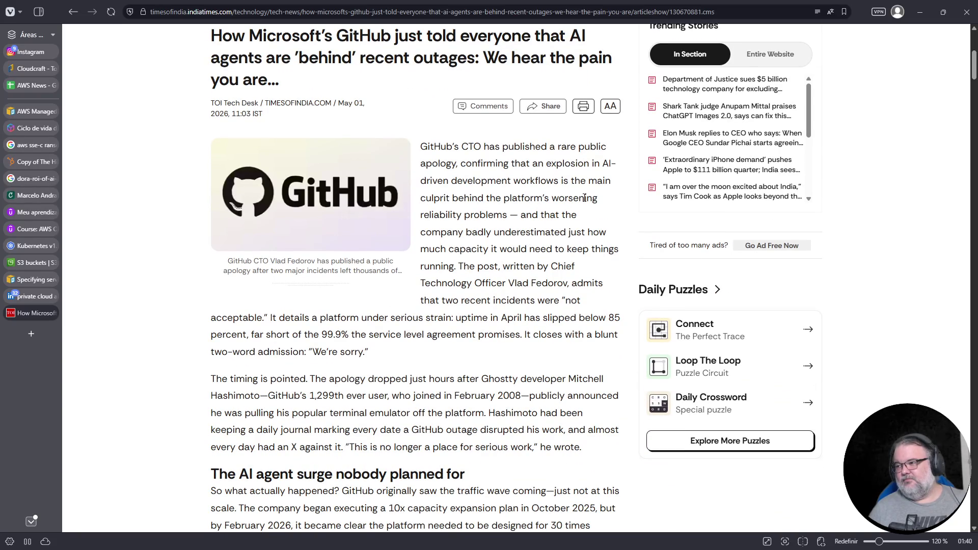
{"action": "scroll", "coordinate": [517, 259], "scroll_direction": "up", "scroll_amount": 1}
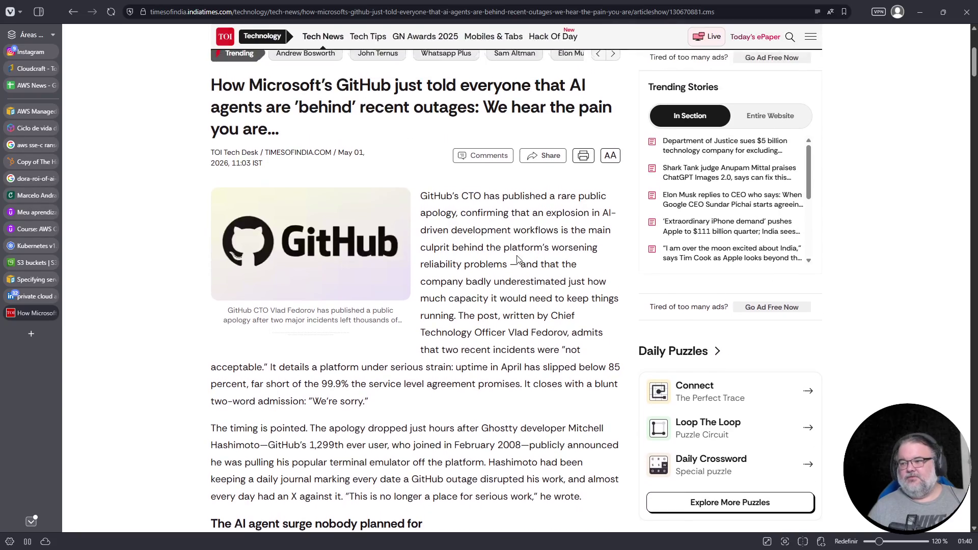
{"action": "scroll", "coordinate": [517, 260], "scroll_direction": "down", "scroll_amount": 3}
{"action": "scroll", "coordinate": [385, 244], "scroll_direction": "up", "scroll_amount": 1, "text": "ctrl"}
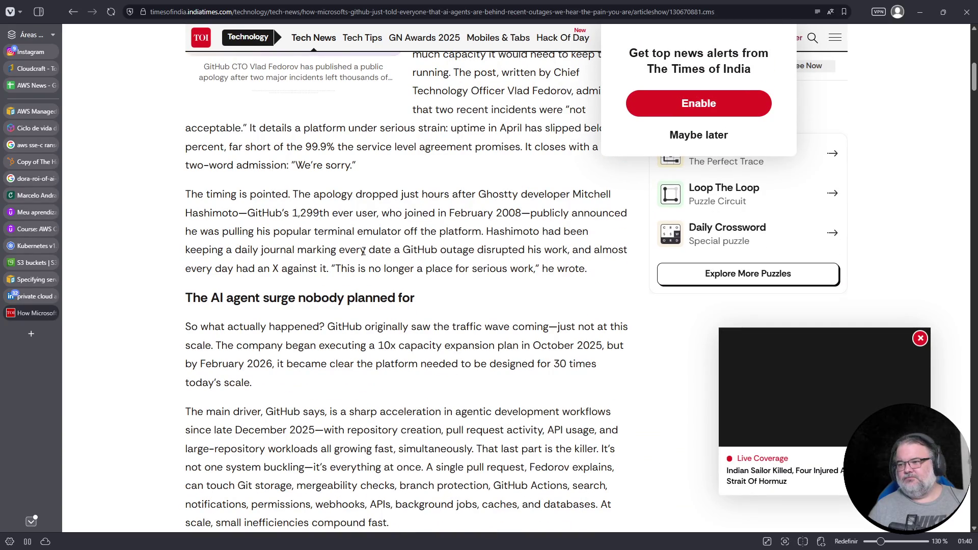
{"action": "scroll", "coordinate": [364, 251], "scroll_direction": "down", "scroll_amount": 3}
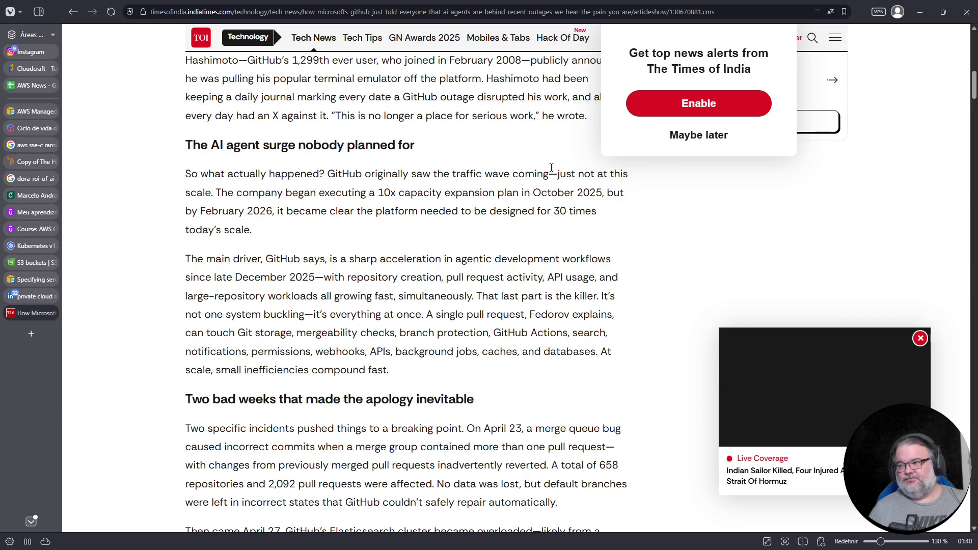
- Dismiss the news-alert prompt, highlight the agentic development workflows phrase, and start a blank tab
{"action": "left_click", "coordinate": [687, 140]}
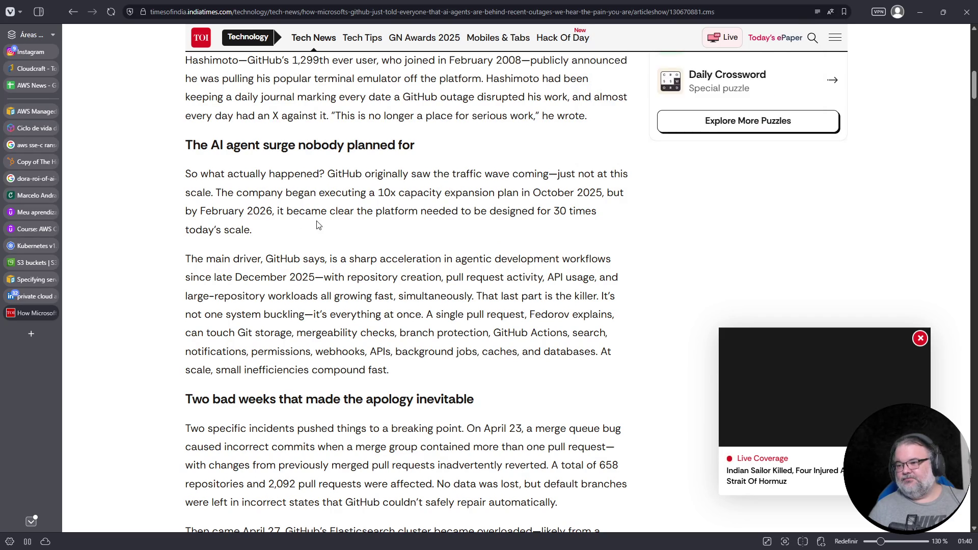
{"action": "scroll", "coordinate": [326, 168], "scroll_direction": "down", "scroll_amount": 2}
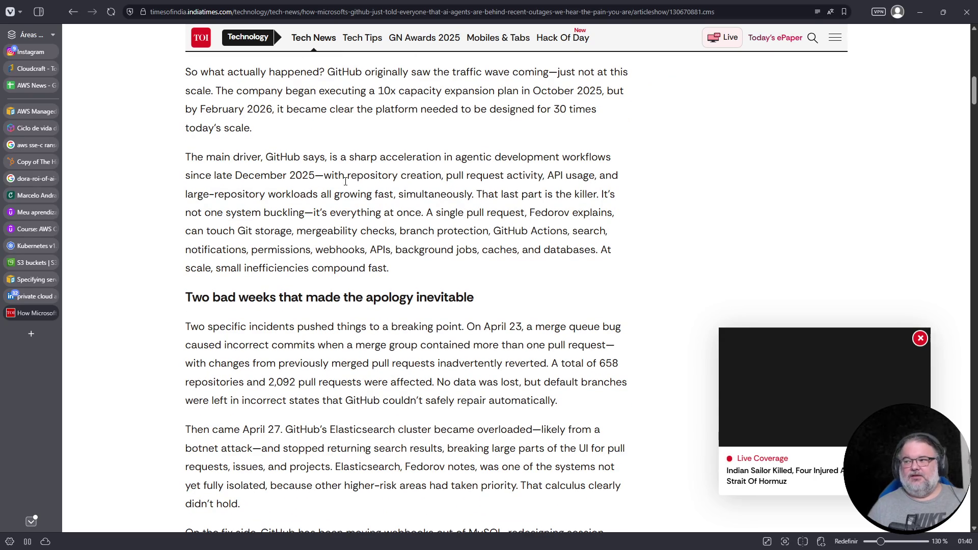
{"action": "mouse_move", "coordinate": [348, 157]}
{"action": "left_mouse_down"}
{"action": "mouse_move", "coordinate": [628, 153]}
{"action": "mouse_move", "coordinate": [406, 173]}
{"action": "mouse_move", "coordinate": [255, 171]}
{"action": "mouse_move", "coordinate": [317, 171]}
{"action": "left_mouse_up"}
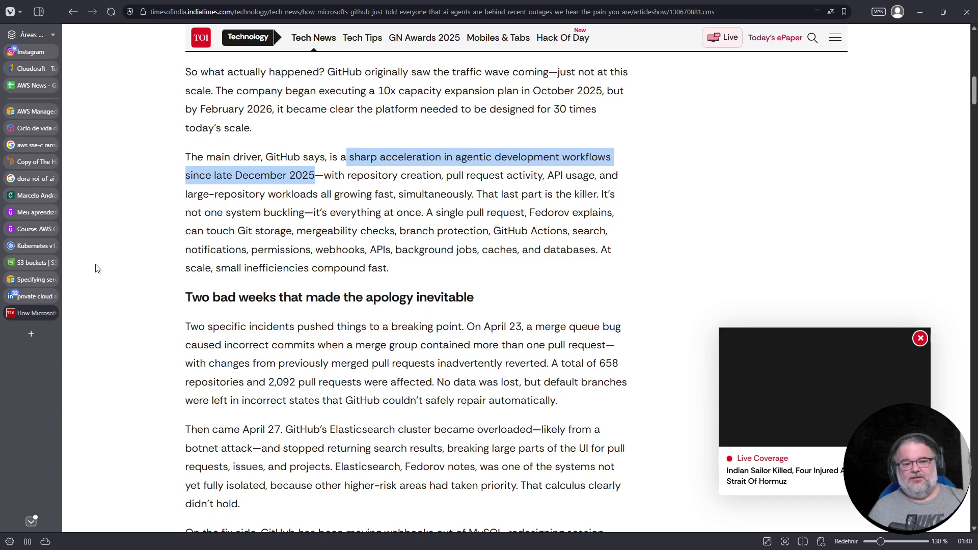
{"action": "left_click", "coordinate": [26, 336]}
- Load microsoft/vscode PR #310226 'Enabling ai co author by default' and scroll to its comments
{"action": "type", "text": "https://github.com/microsoft/vscode/pull/310226"}
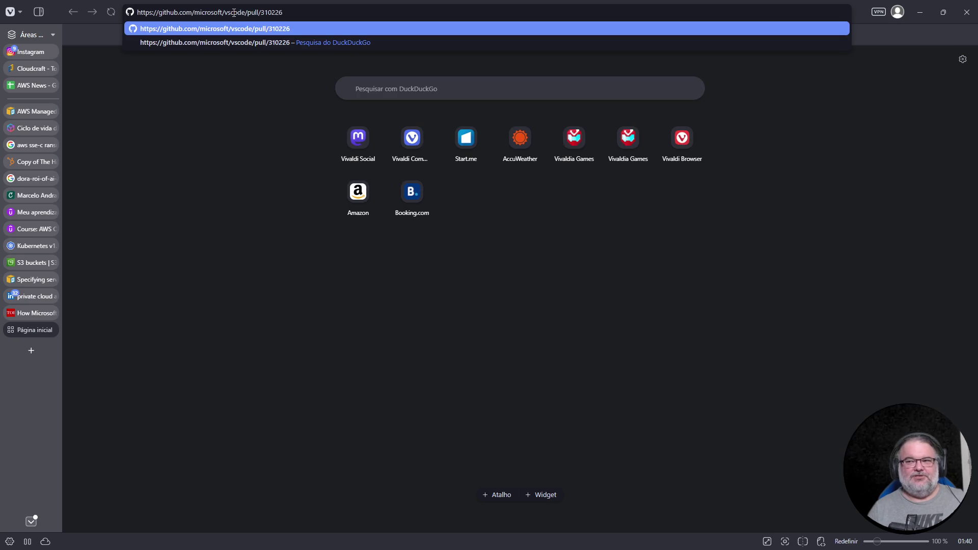
{"action": "key", "text": "Return"}
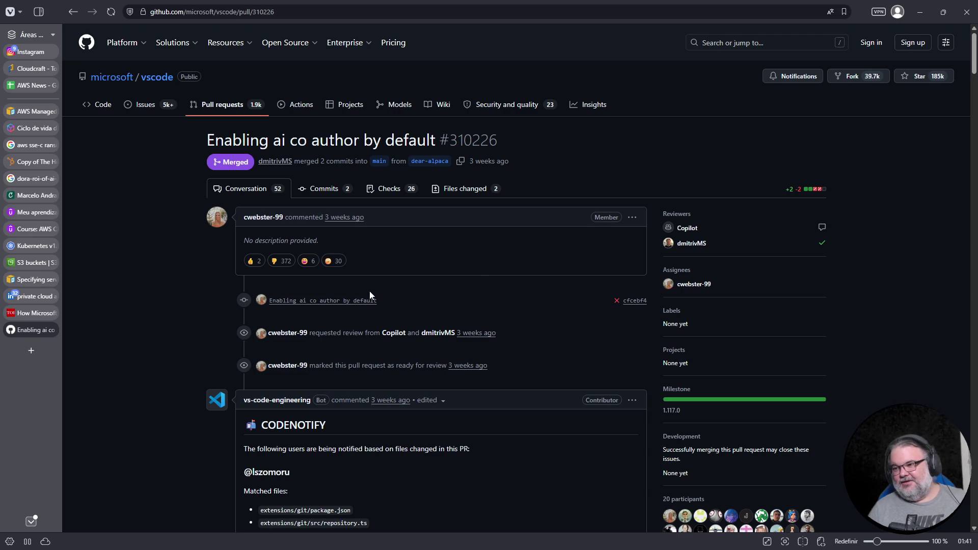
{"action": "left_click_drag", "start_coordinate": [207, 141], "coordinate": [436, 142]}
{"action": "scroll", "coordinate": [393, 343], "scroll_direction": "down", "scroll_amount": 1}
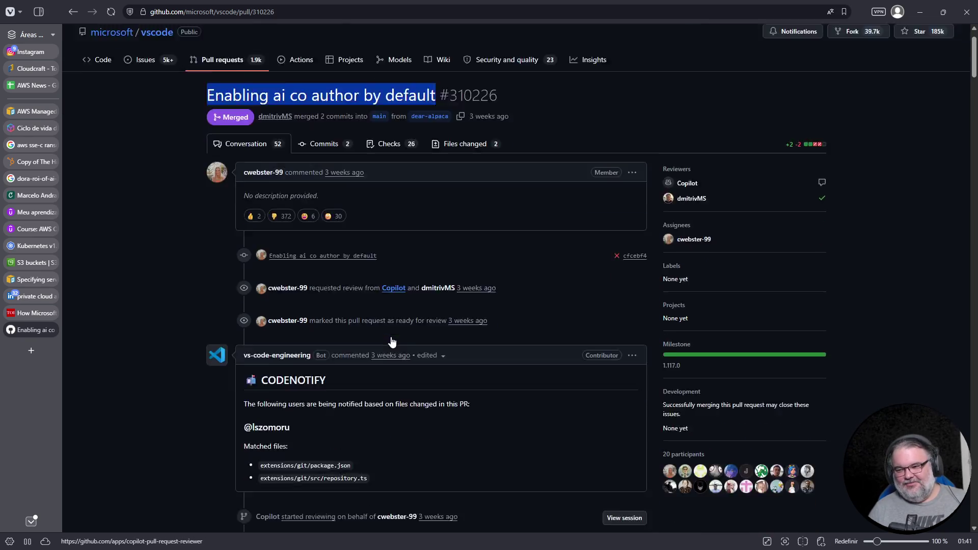
{"action": "scroll", "coordinate": [393, 343], "scroll_direction": "down", "scroll_amount": 5}
{"action": "scroll", "coordinate": [393, 337], "scroll_direction": "down", "scroll_amount": 4}
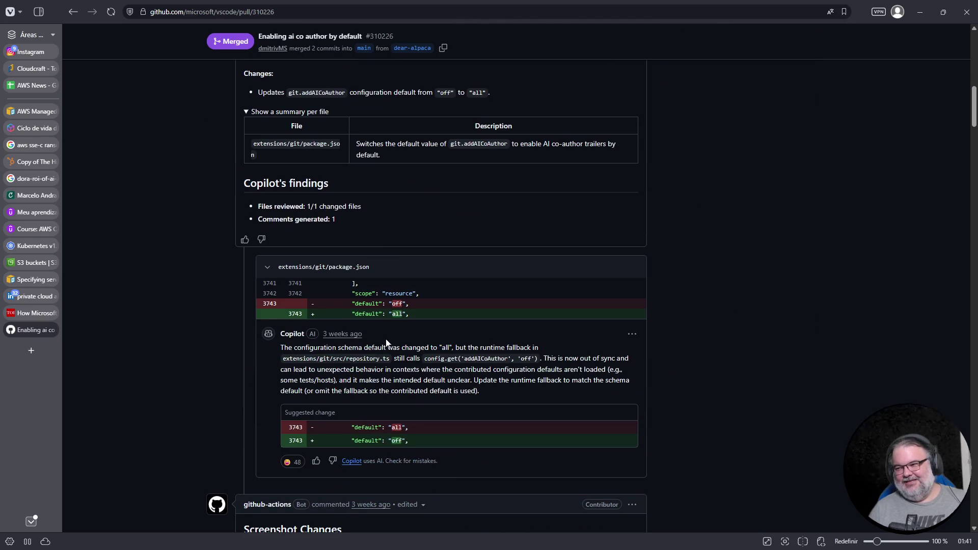
{"action": "scroll", "coordinate": [420, 313], "scroll_direction": "down", "scroll_amount": 3}
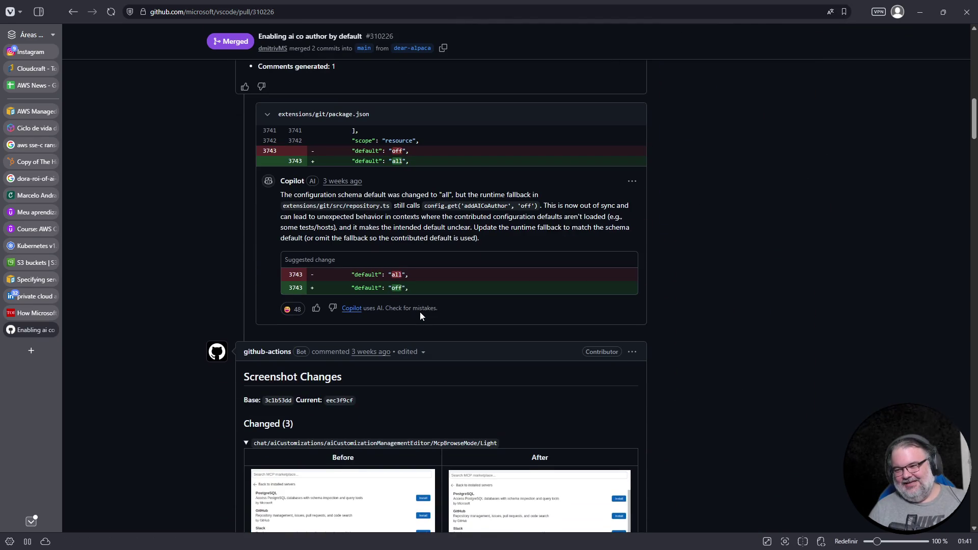
{"action": "scroll", "coordinate": [419, 313], "scroll_direction": "down", "scroll_amount": 4}
{"action": "scroll", "coordinate": [420, 316], "scroll_direction": "down", "scroll_amount": 10}
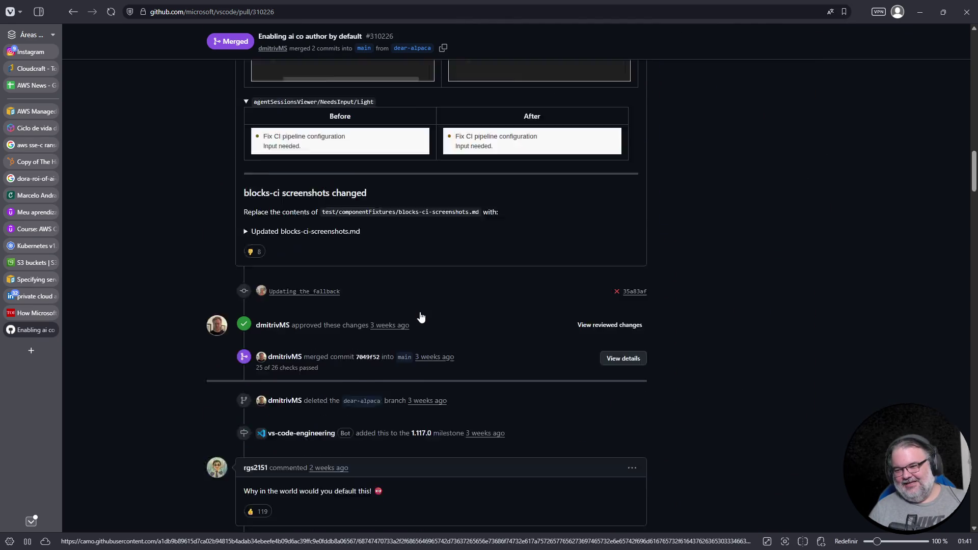
{"action": "scroll", "coordinate": [420, 316], "scroll_direction": "down", "scroll_amount": 4}
{"action": "scroll", "coordinate": [420, 315], "scroll_direction": "down", "scroll_amount": 1}
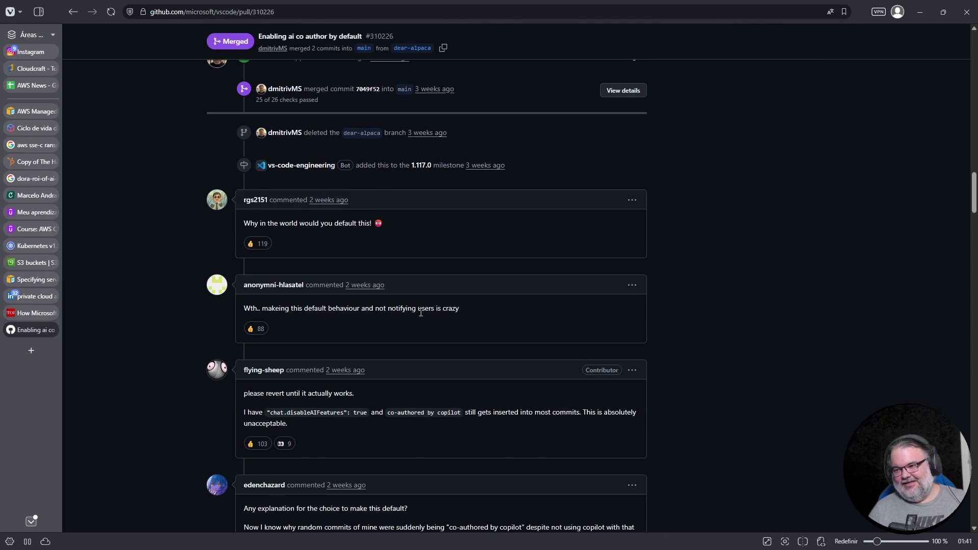
{"action": "scroll", "coordinate": [420, 313], "scroll_direction": "down", "scroll_amount": 4}
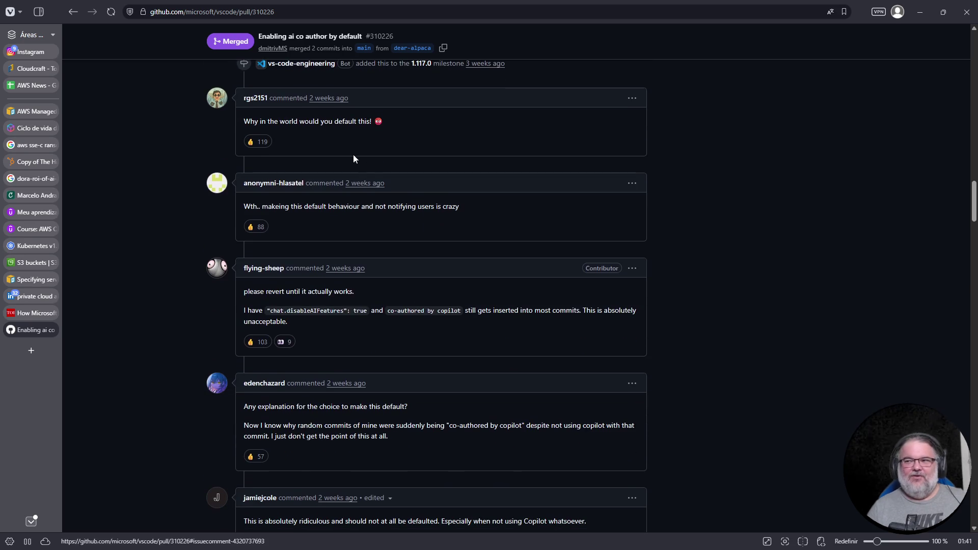
- Select the critical comments on the default, ending with the Update paragraph about injected names
{"action": "triple_click", "coordinate": [285, 121]}
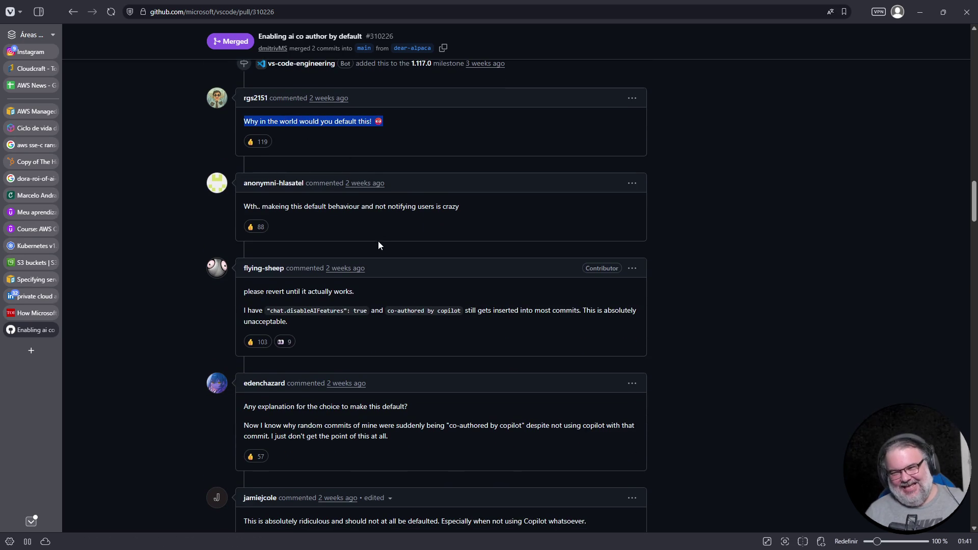
{"action": "scroll", "coordinate": [377, 242], "scroll_direction": "up", "scroll_amount": 4, "text": "ctrl"}
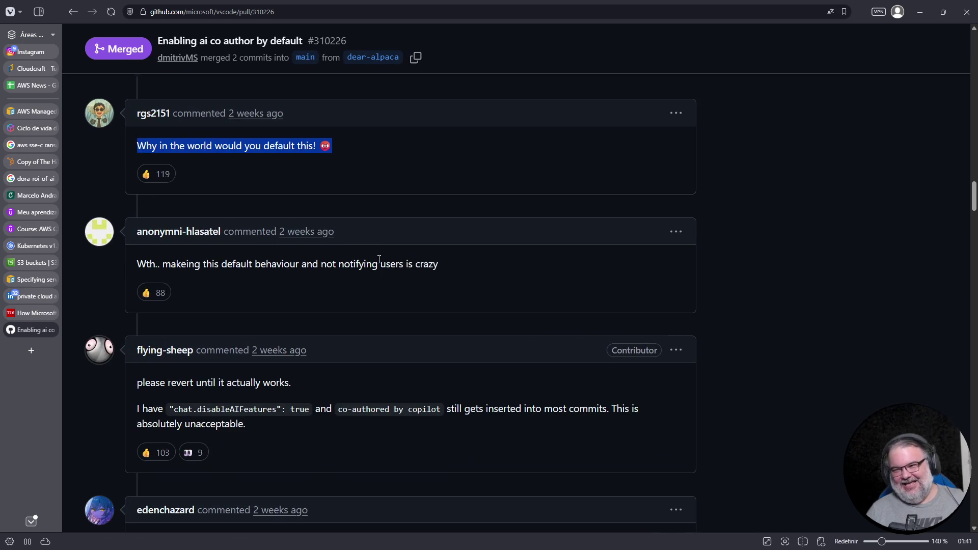
{"action": "triple_click", "coordinate": [279, 266]}
{"action": "scroll", "coordinate": [292, 281], "scroll_direction": "down", "scroll_amount": 4}
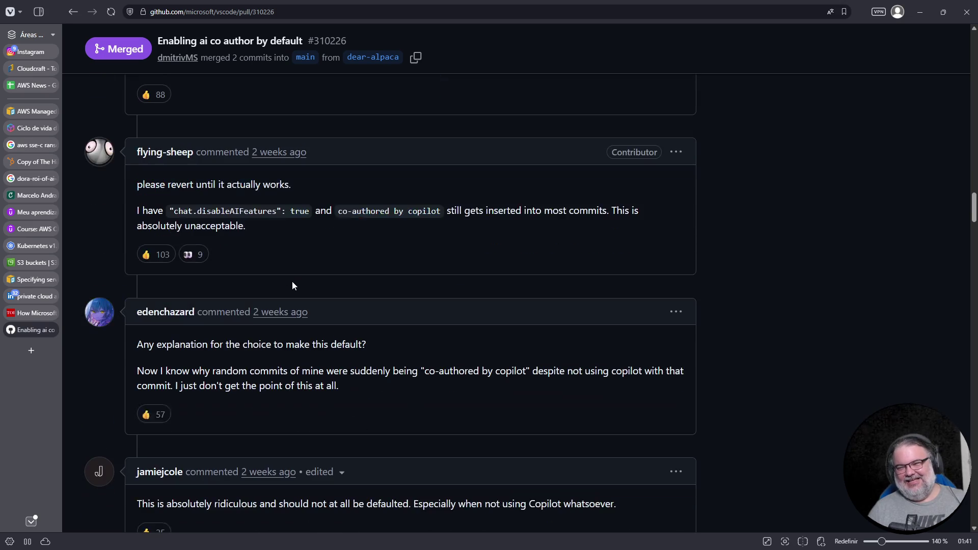
{"action": "left_click_drag", "start_coordinate": [273, 219], "coordinate": [124, 175]}
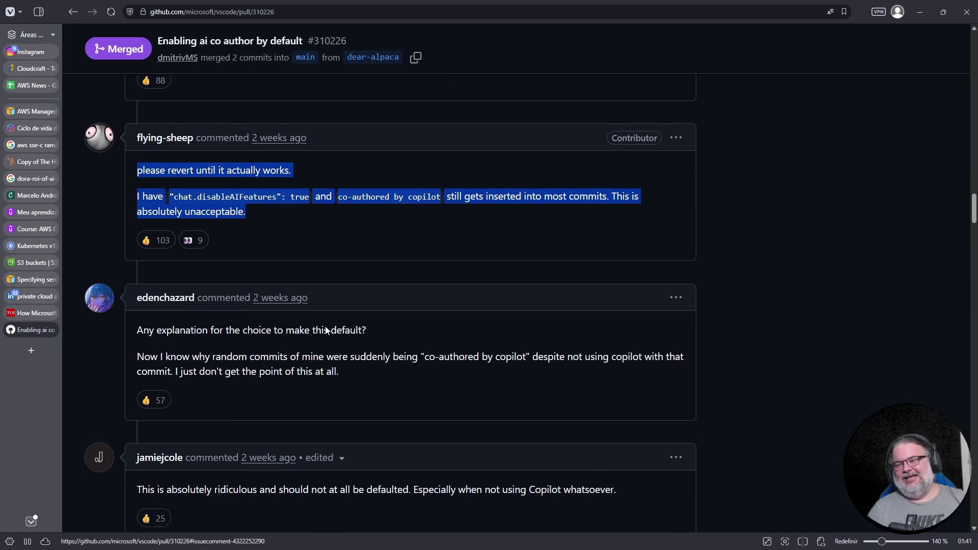
{"action": "scroll", "coordinate": [355, 168], "scroll_direction": "down", "scroll_amount": 5}
{"action": "triple_click", "coordinate": [305, 243]}
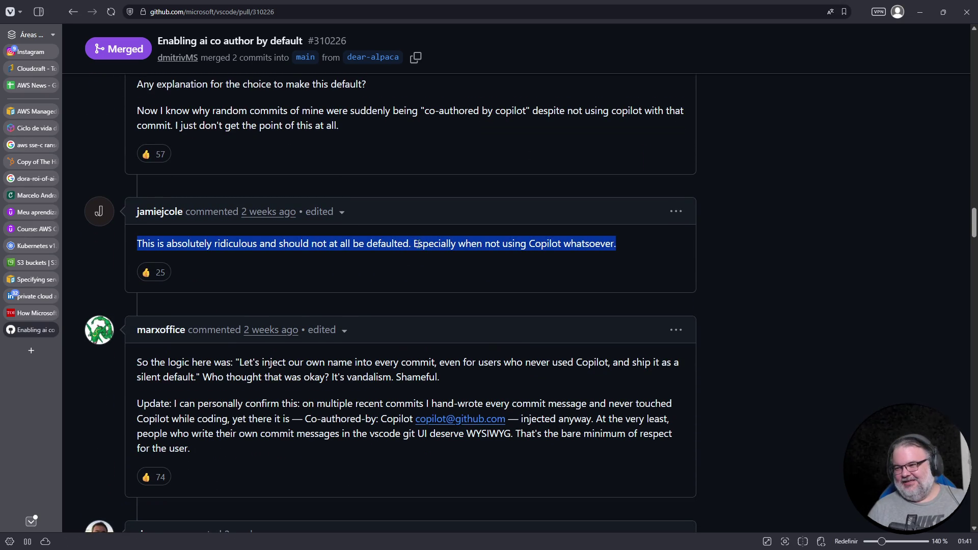
{"action": "scroll", "coordinate": [272, 266], "scroll_direction": "down", "scroll_amount": 3}
{"action": "left_click_drag", "start_coordinate": [192, 303], "coordinate": [120, 211]}
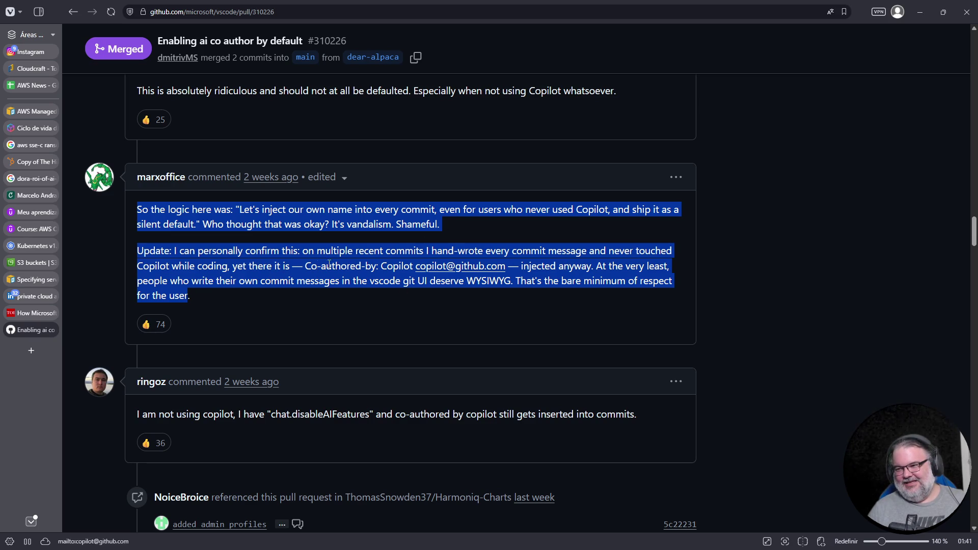
{"action": "left_click", "coordinate": [542, 270]}
{"action": "left_click_drag", "start_coordinate": [203, 300], "coordinate": [126, 250]}
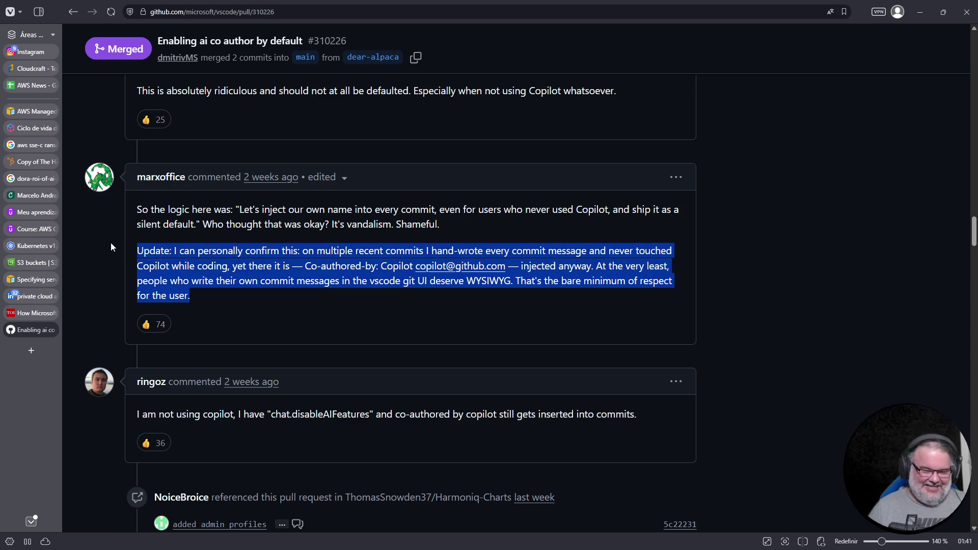
- Zoom the page to 160% and highlight the injected-names quote and chat.disableAIFeatures setting
{"action": "key", "text": "ctrl+plus"}
{"action": "key", "text": "ctrl+plus"}
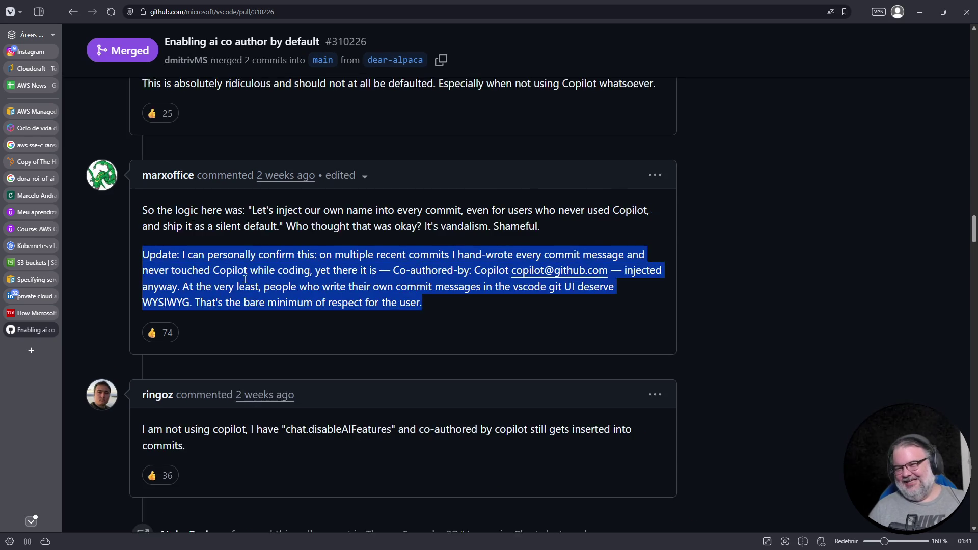
{"action": "mouse_move", "coordinate": [265, 198]}
{"action": "left_mouse_down"}
{"action": "mouse_move", "coordinate": [588, 197]}
{"action": "mouse_move", "coordinate": [250, 214]}
{"action": "mouse_move", "coordinate": [363, 214]}
{"action": "left_mouse_up"}
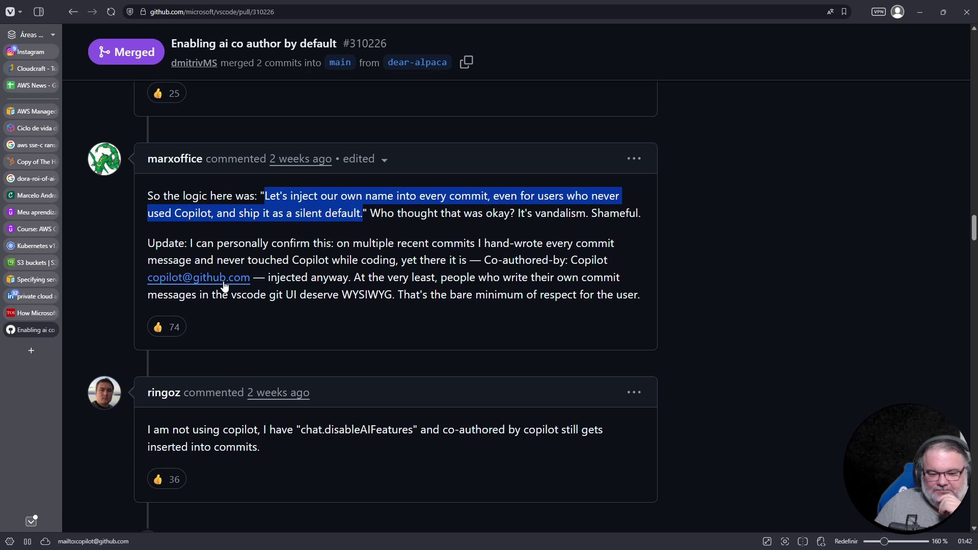
{"action": "scroll", "coordinate": [332, 270], "scroll_direction": "down", "scroll_amount": 5}
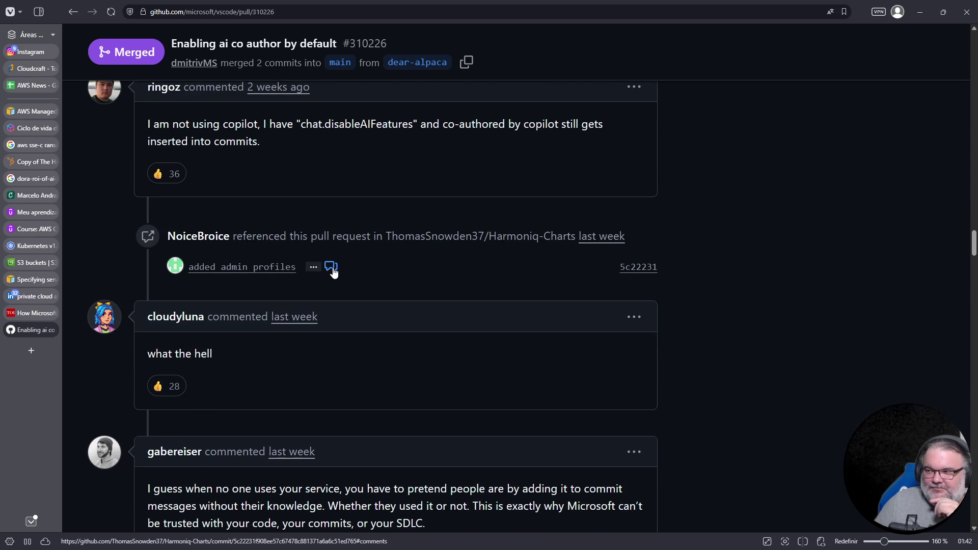
{"action": "left_click_drag", "start_coordinate": [302, 128], "coordinate": [419, 125]}
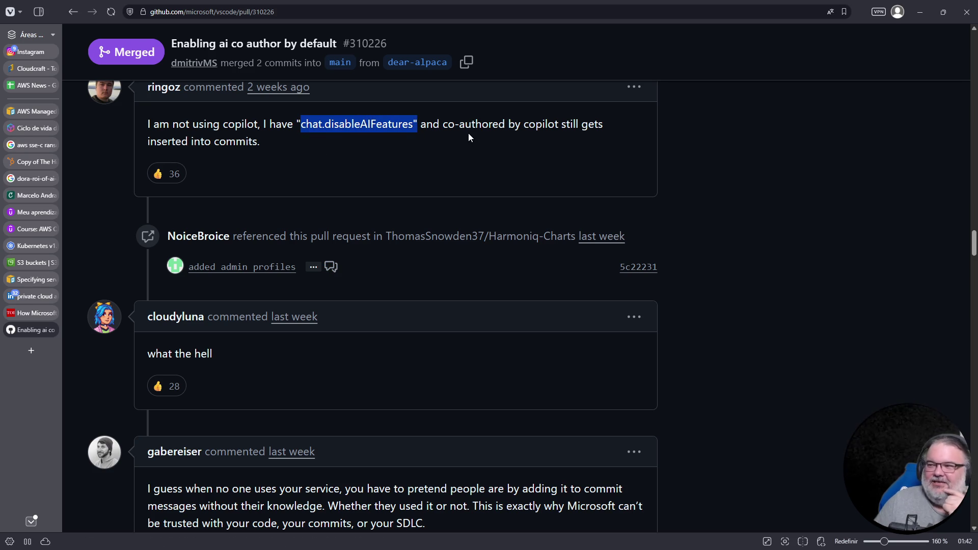
{"action": "left_click", "coordinate": [465, 134]}
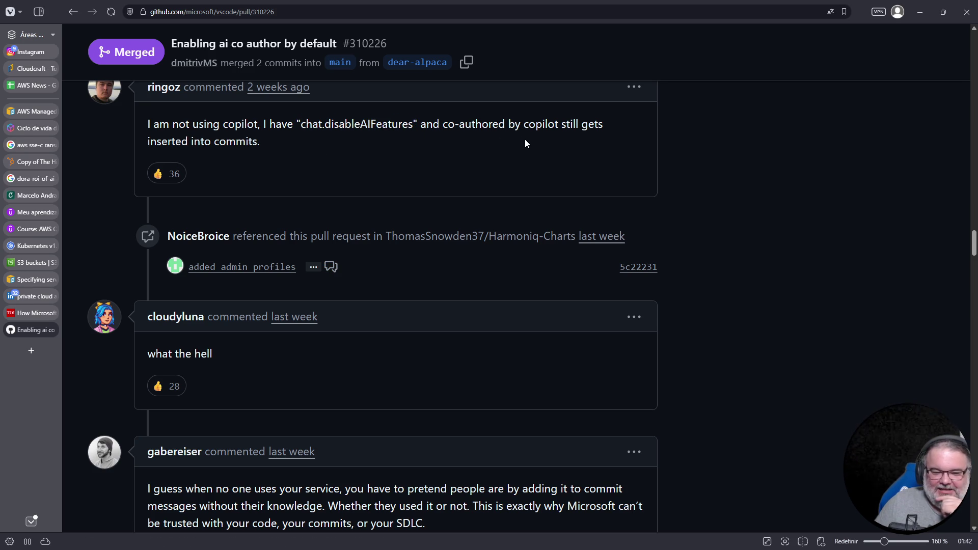
- Scroll further down the thread and select the short hostile question comment
{"action": "scroll", "coordinate": [342, 275], "scroll_direction": "down", "scroll_amount": 4}
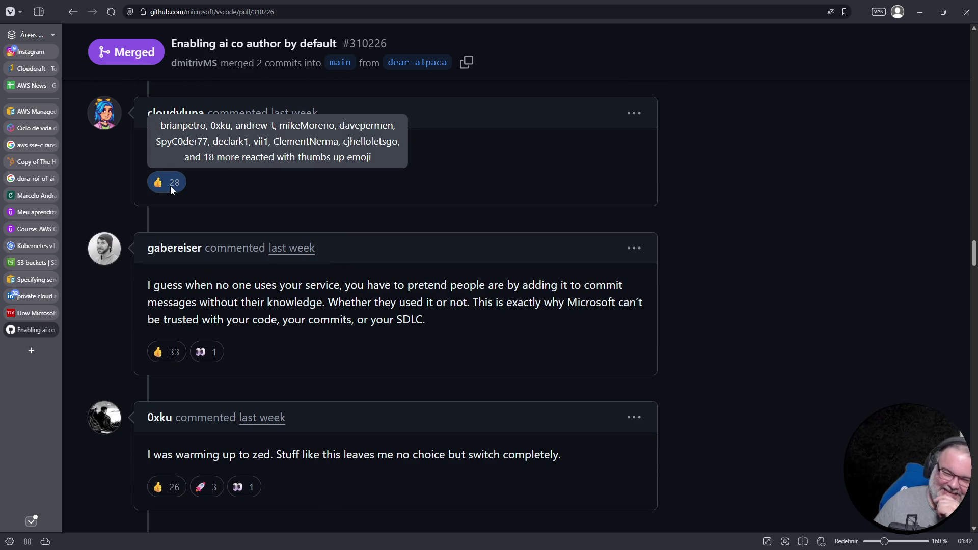
{"action": "scroll", "coordinate": [417, 195], "scroll_direction": "down", "scroll_amount": 5}
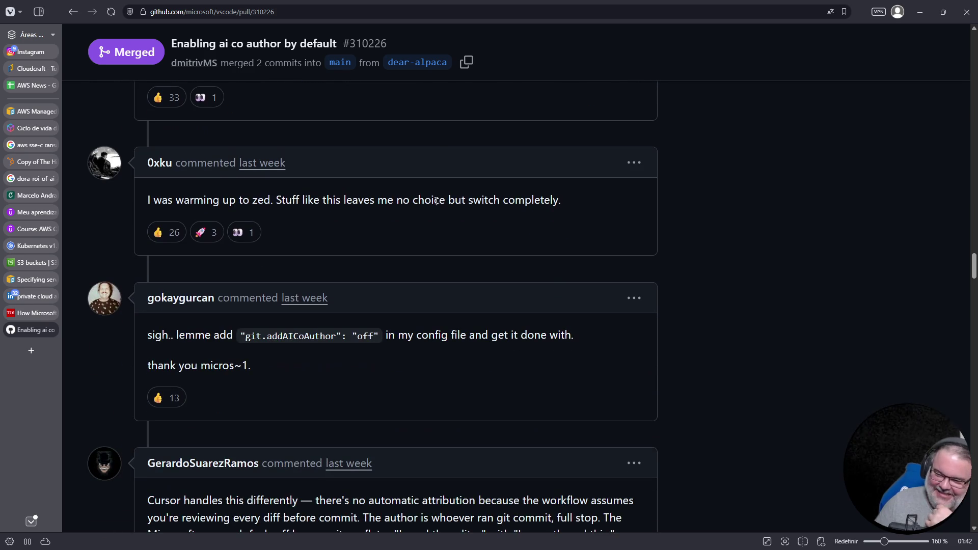
{"action": "scroll", "coordinate": [428, 199], "scroll_direction": "down", "scroll_amount": 4}
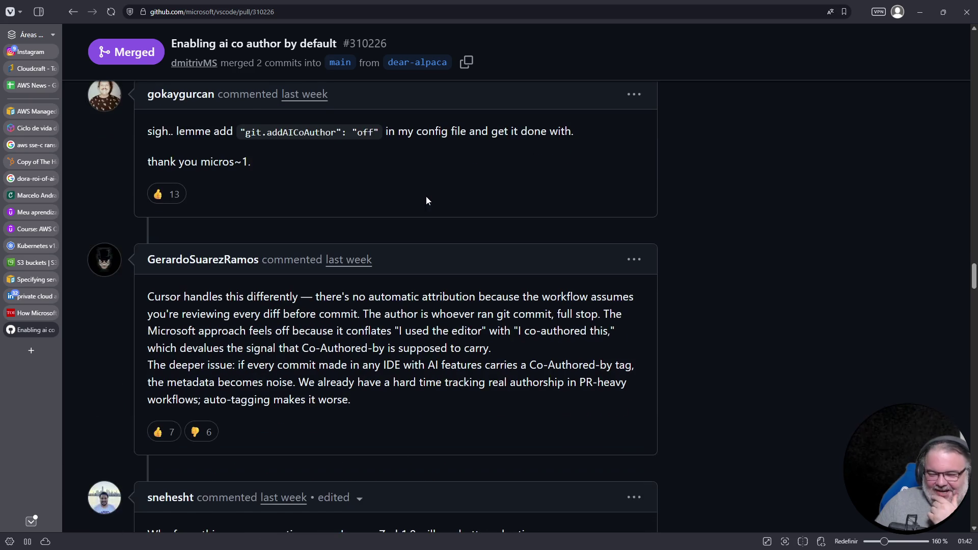
{"action": "scroll", "coordinate": [426, 199], "scroll_direction": "down", "scroll_amount": 3}
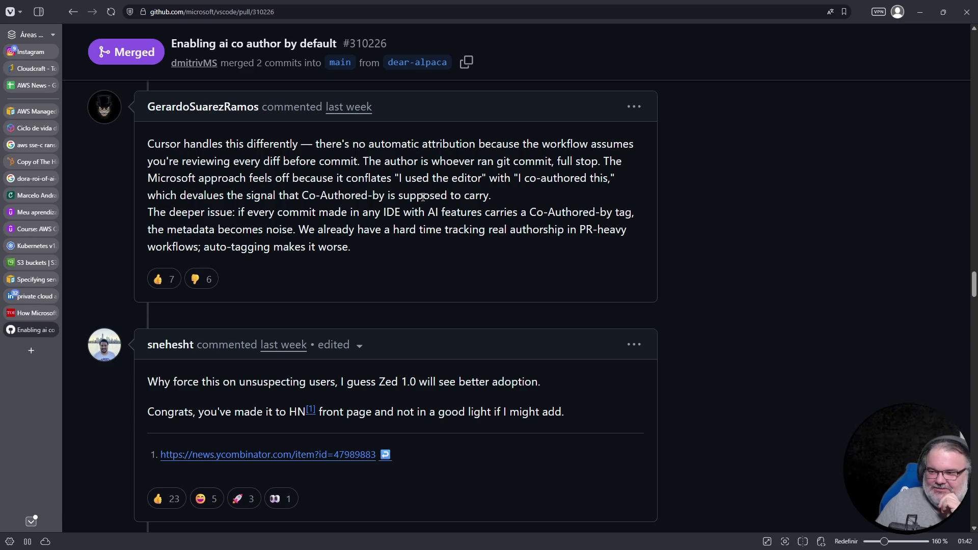
{"action": "scroll", "coordinate": [422, 196], "scroll_direction": "down", "scroll_amount": 4}
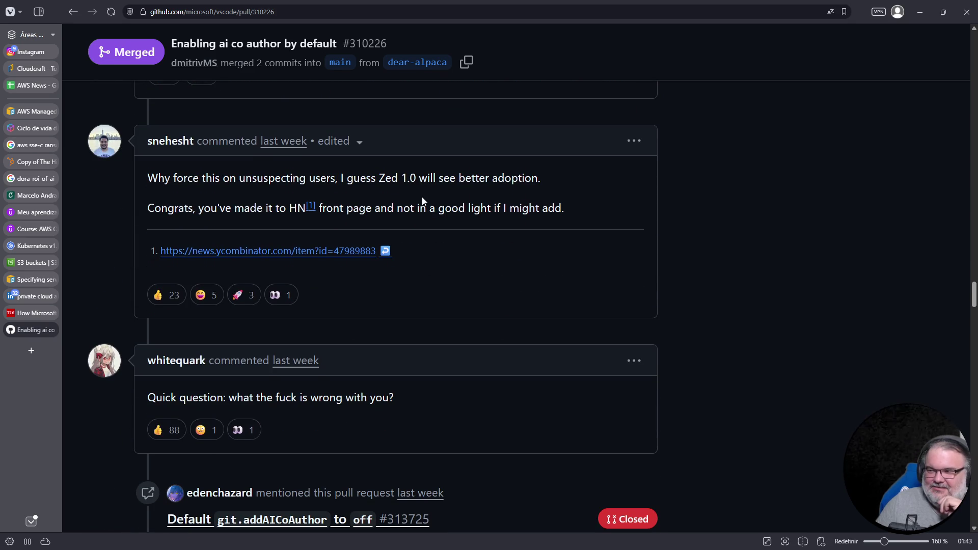
{"action": "scroll", "coordinate": [422, 197], "scroll_direction": "down", "scroll_amount": 3}
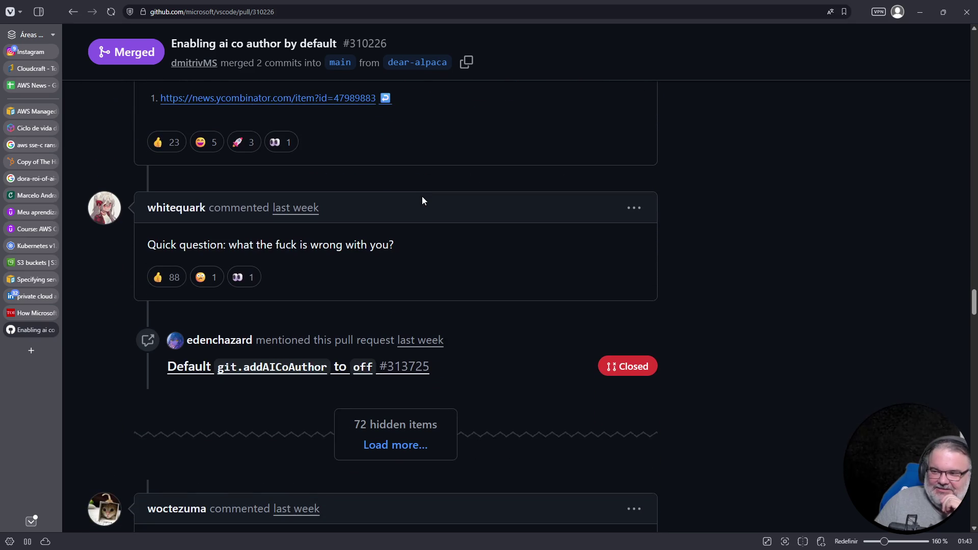
{"action": "scroll", "coordinate": [422, 199], "scroll_direction": "down", "scroll_amount": 2}
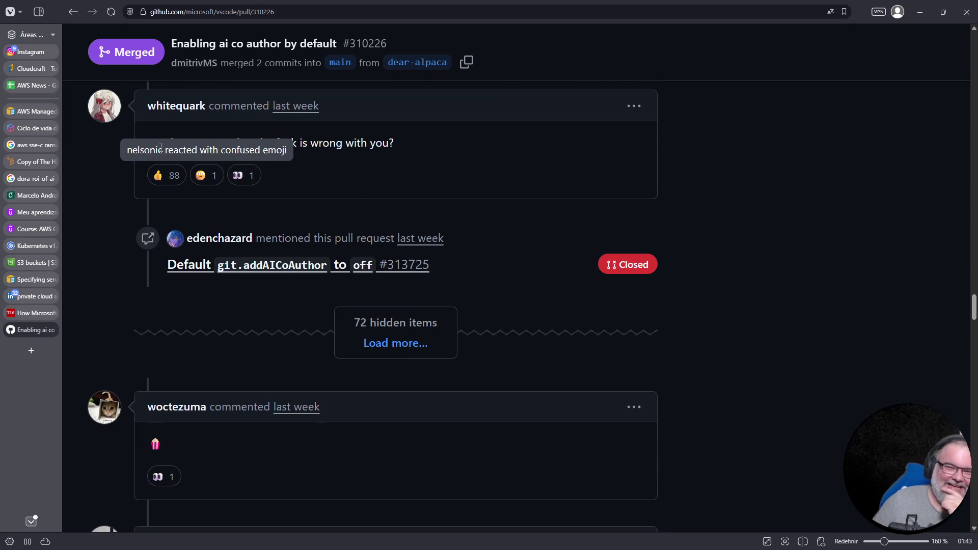
{"action": "triple_click", "coordinate": [280, 144]}
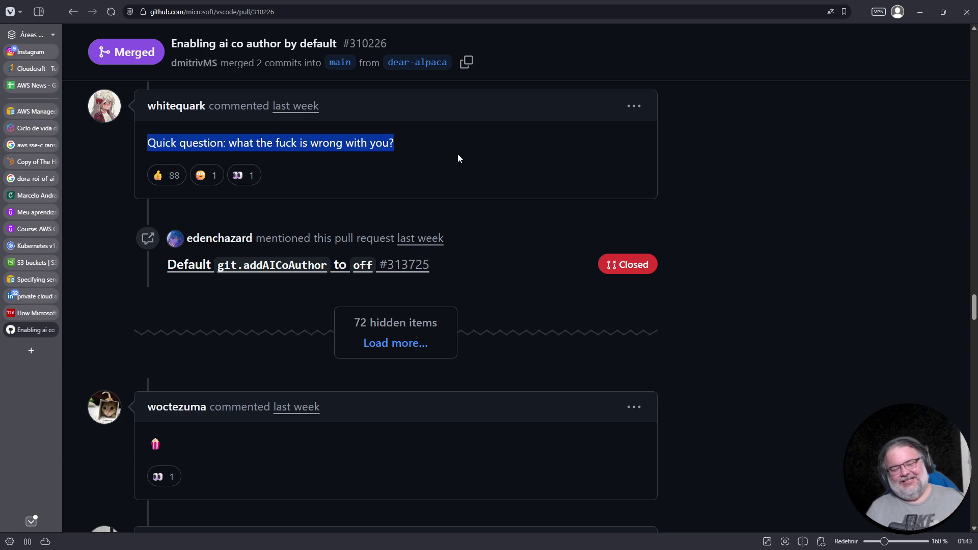
- Scroll past the spam lock notice to the author's follow-up links #313931 and #314311
{"action": "scroll", "coordinate": [411, 217], "scroll_direction": "down", "scroll_amount": 5}
{"action": "scroll", "coordinate": [387, 200], "scroll_direction": "down", "scroll_amount": 3}
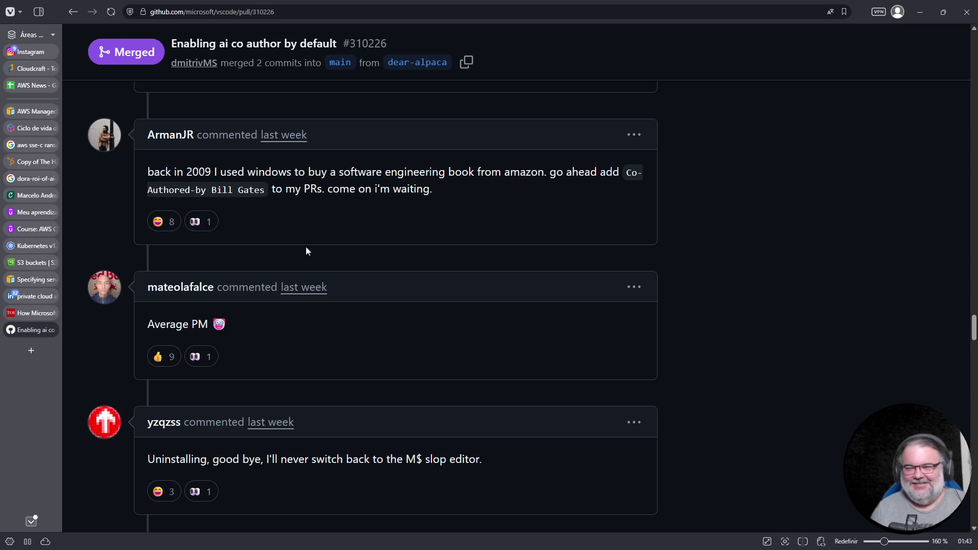
{"action": "scroll", "coordinate": [296, 251], "scroll_direction": "down", "scroll_amount": 5}
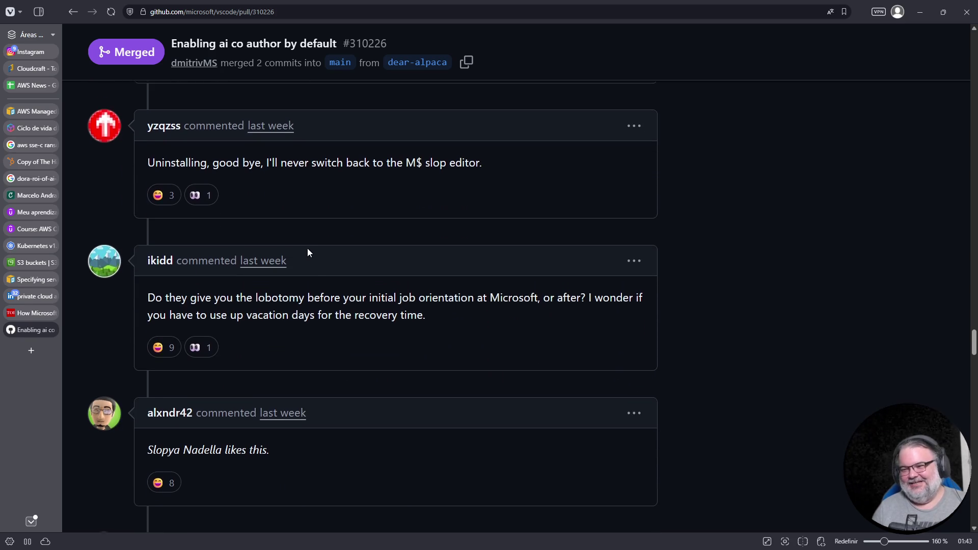
{"action": "scroll", "coordinate": [308, 251], "scroll_direction": "up", "scroll_amount": 5}
{"action": "scroll", "coordinate": [308, 252], "scroll_direction": "down", "scroll_amount": 8}
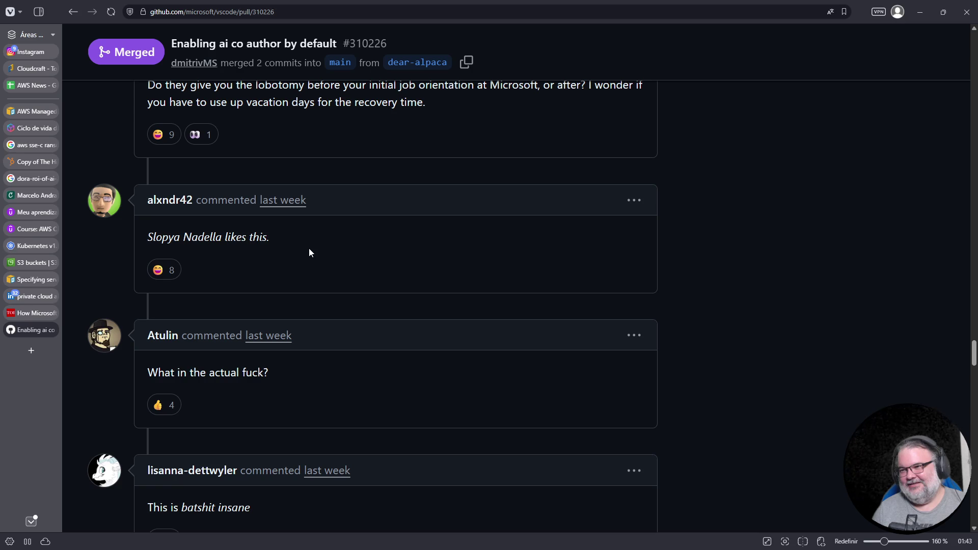
{"action": "scroll", "coordinate": [309, 249], "scroll_direction": "down", "scroll_amount": 6}
{"action": "scroll", "coordinate": [308, 249], "scroll_direction": "down", "scroll_amount": 10}
{"action": "scroll", "coordinate": [307, 250], "scroll_direction": "down", "scroll_amount": 6}
{"action": "scroll", "coordinate": [309, 249], "scroll_direction": "down", "scroll_amount": 3}
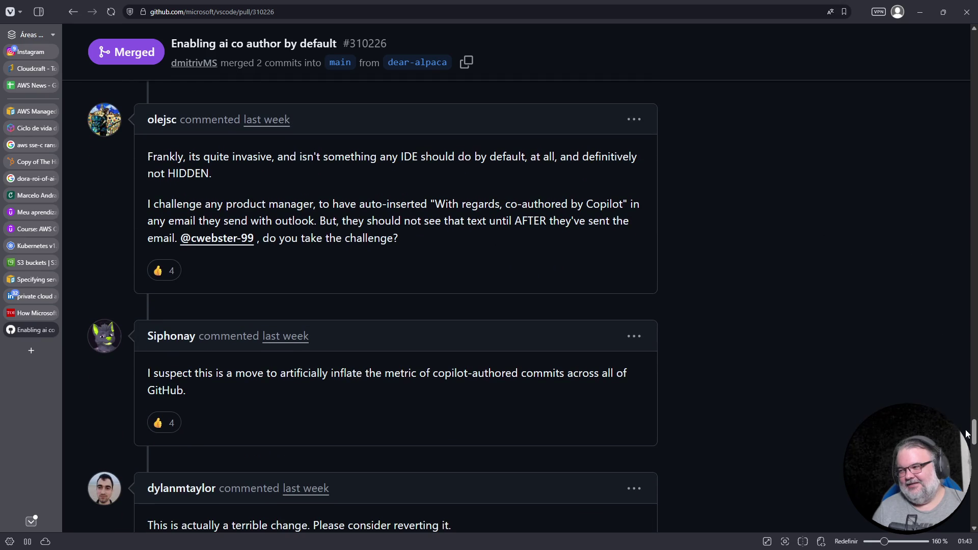
{"action": "scroll", "coordinate": [967, 437], "scroll_direction": "down", "scroll_amount": 10}
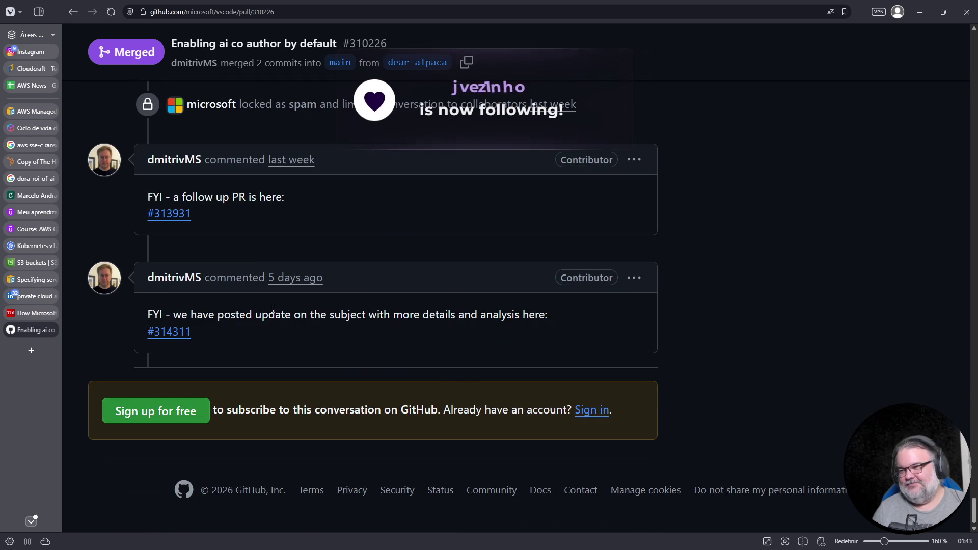
{"action": "scroll", "coordinate": [294, 313], "scroll_direction": "up", "scroll_amount": 3}
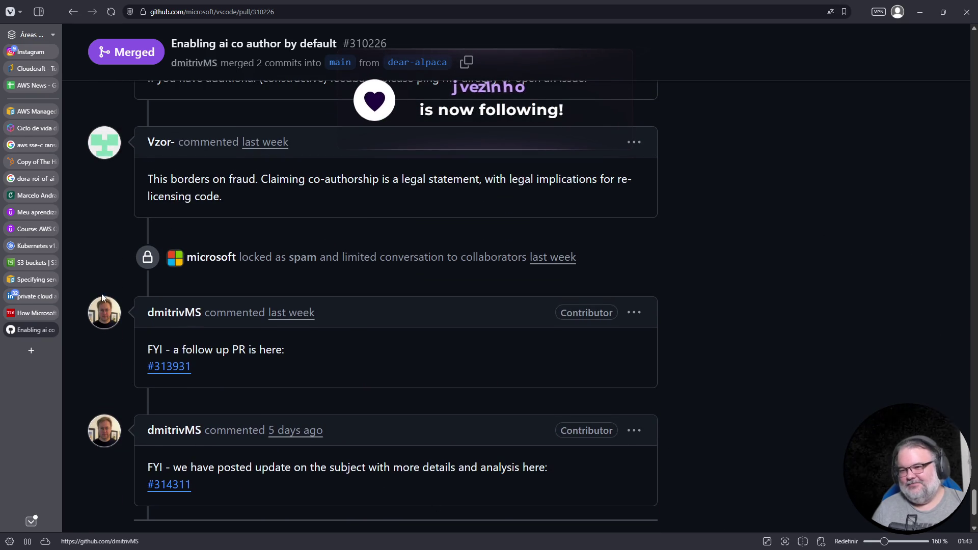
- Back at the top, select 'ai co author' and the empty description, then show the two commits
{"action": "mouse_move", "coordinate": [59, 318]}
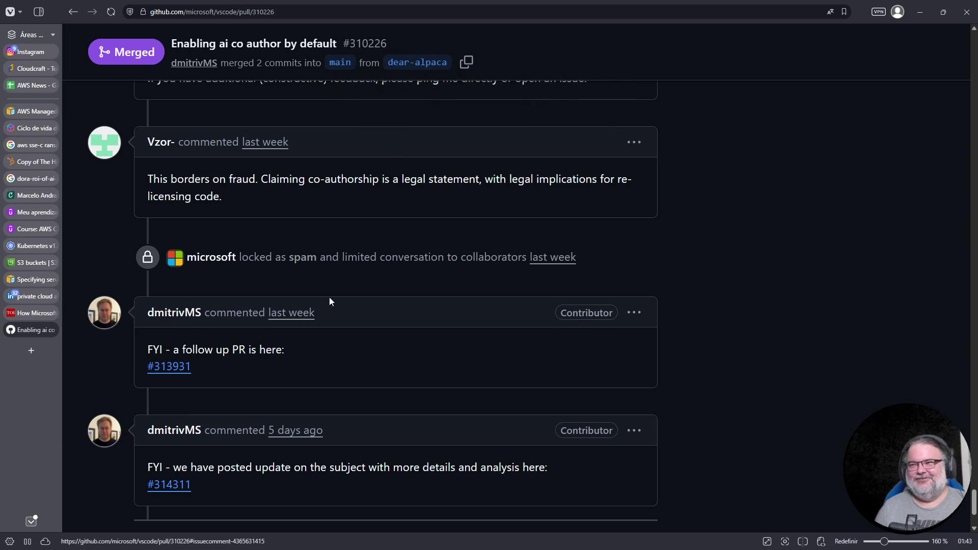
{"action": "key", "text": "Home"}
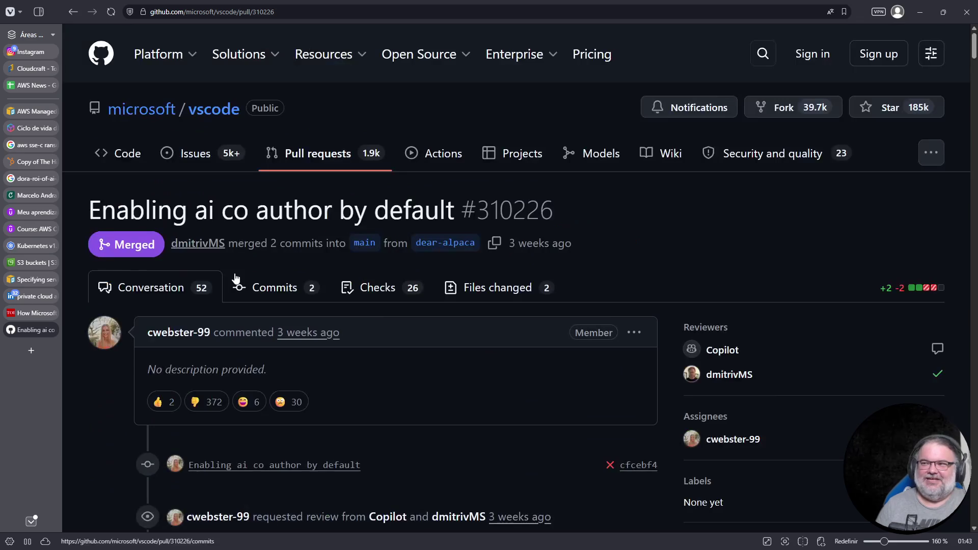
{"action": "left_click_drag", "start_coordinate": [191, 212], "coordinate": [341, 213]}
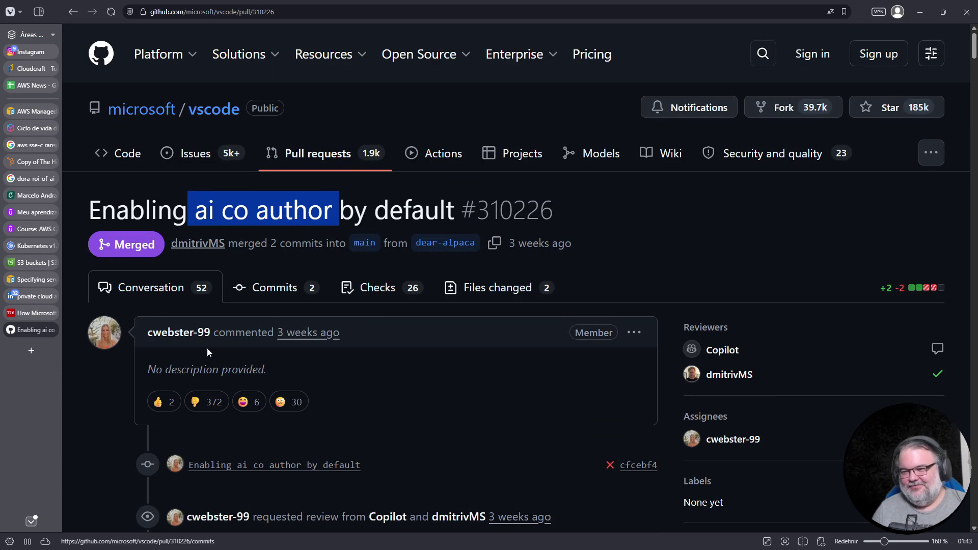
{"action": "triple_click", "coordinate": [156, 371]}
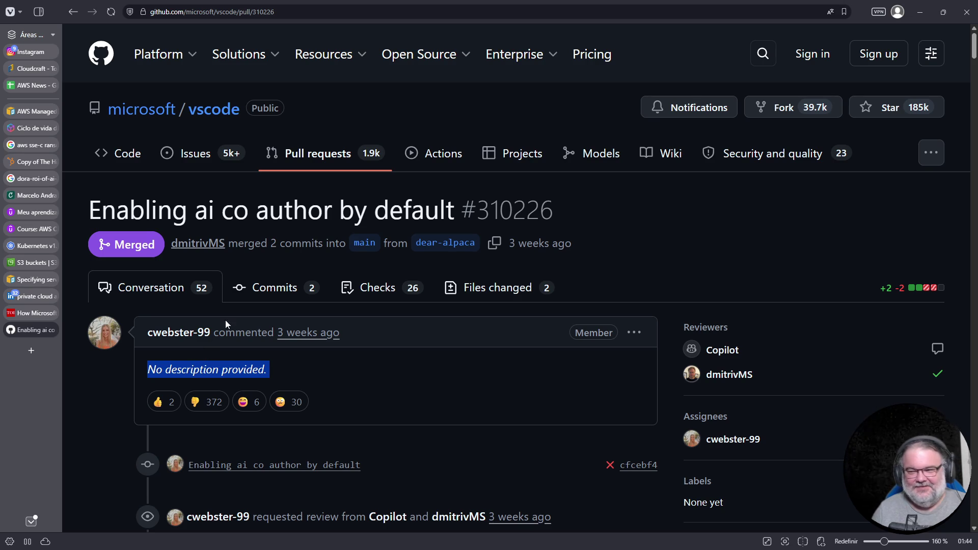
{"action": "left_click", "coordinate": [290, 295]}
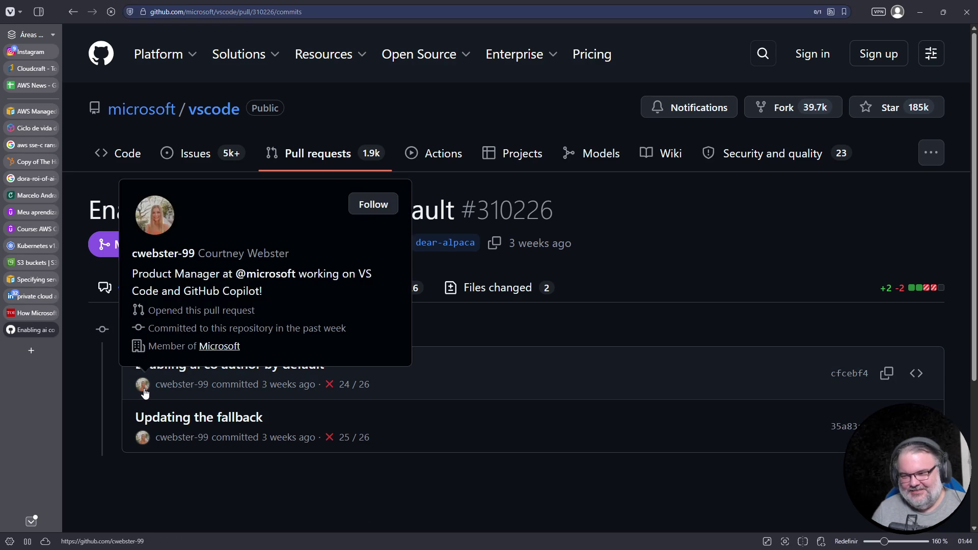
- Browse the PR author's GitHub profile, view the avatar full-size, then close that tab
{"action": "left_click", "coordinate": [144, 393]}
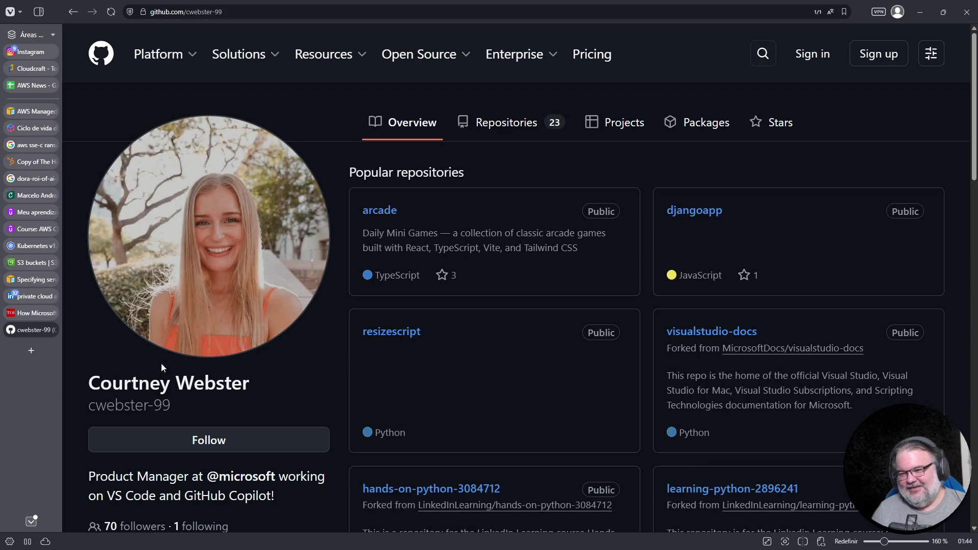
{"action": "scroll", "coordinate": [149, 482], "scroll_direction": "down", "scroll_amount": 1}
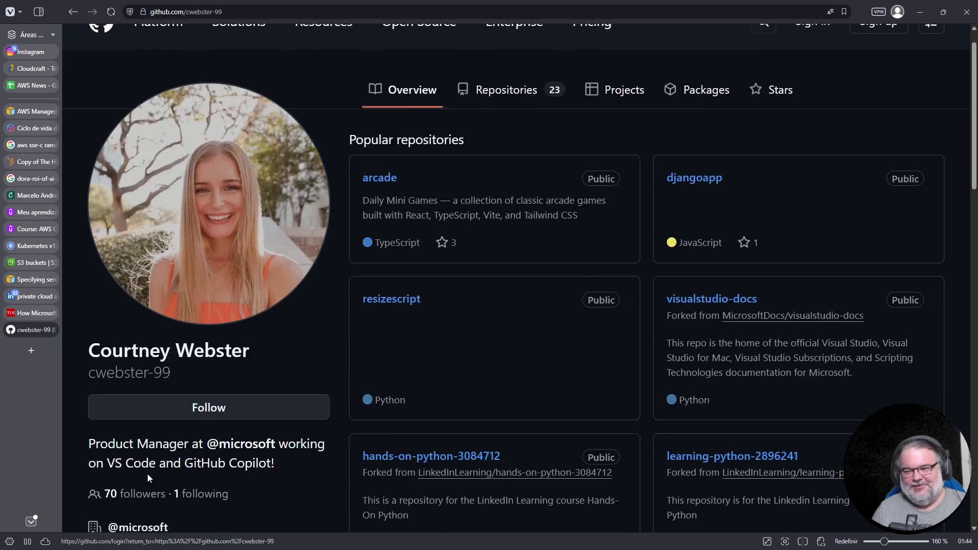
{"action": "scroll", "coordinate": [150, 482], "scroll_direction": "down", "scroll_amount": 2}
{"action": "left_click_drag", "start_coordinate": [89, 324], "coordinate": [278, 326]}
{"action": "scroll", "coordinate": [289, 410], "scroll_direction": "up", "scroll_amount": 3}
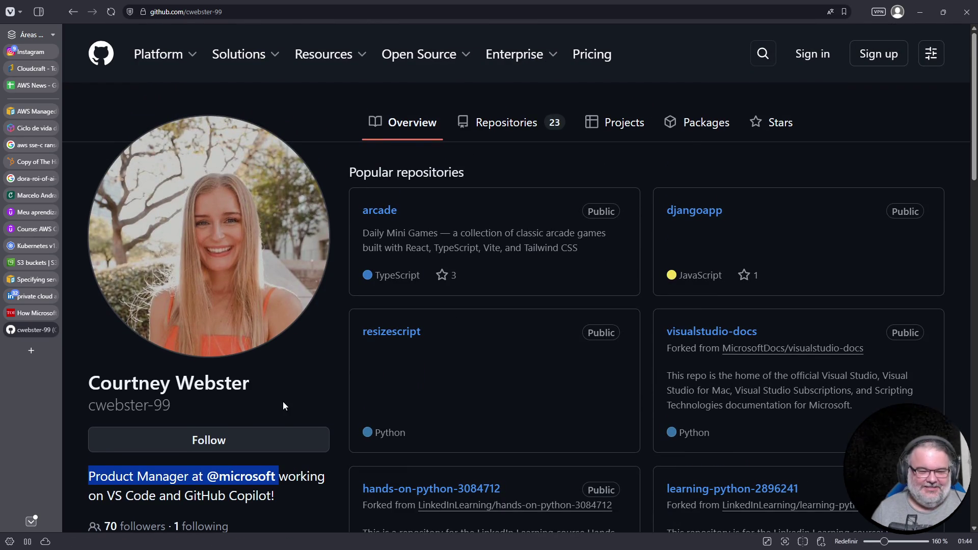
{"action": "left_click", "coordinate": [229, 251]}
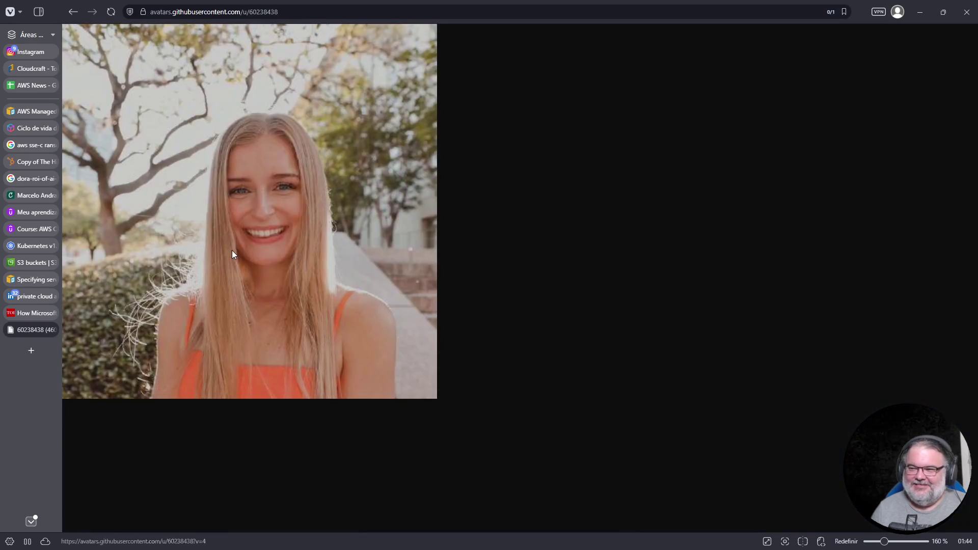
{"action": "left_click", "coordinate": [51, 330]}
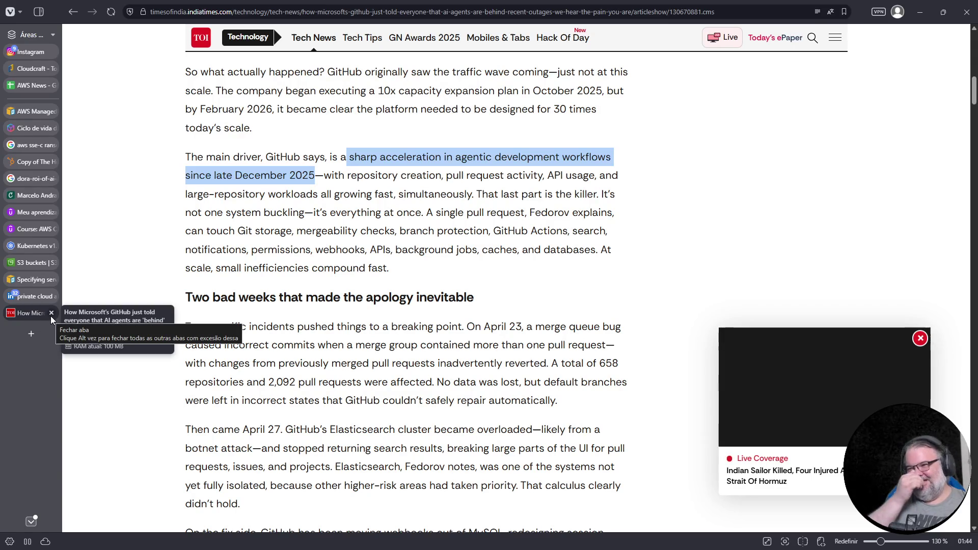
- Read the Times of India GitHub outage article to the end of the CTO's blog post, then close it
{"action": "scroll", "coordinate": [362, 316], "scroll_direction": "down", "scroll_amount": 4}
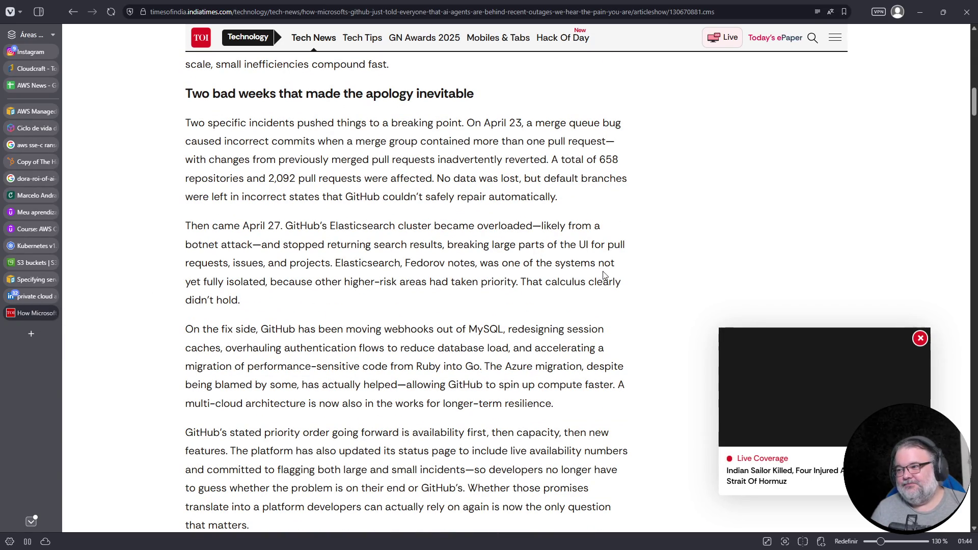
{"action": "scroll", "coordinate": [332, 242], "scroll_direction": "down", "scroll_amount": 4}
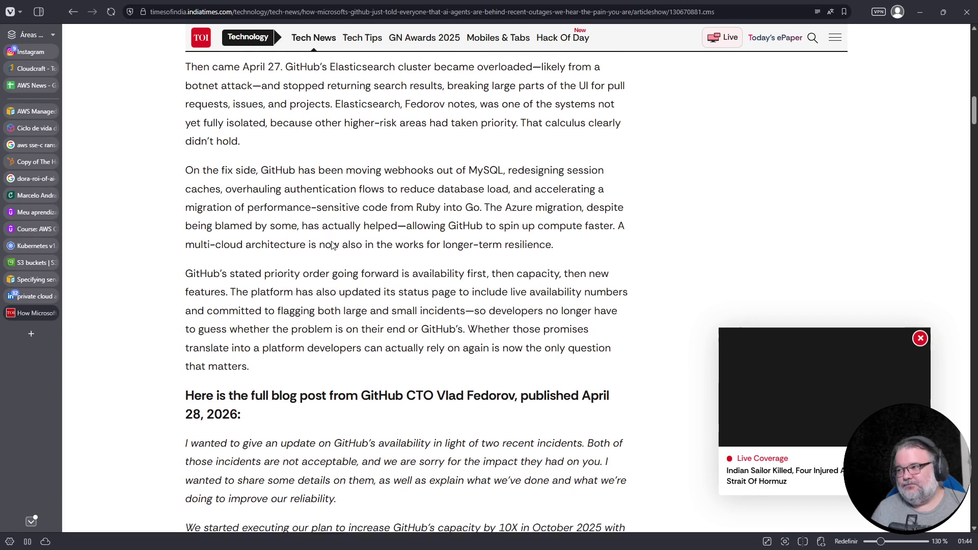
{"action": "scroll", "coordinate": [332, 241], "scroll_direction": "up", "scroll_amount": 2}
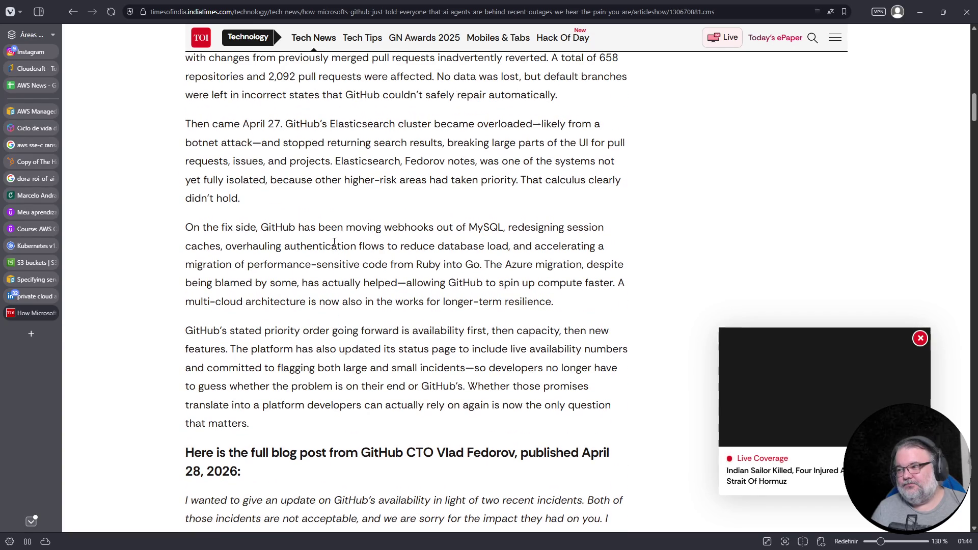
{"action": "scroll", "coordinate": [379, 243], "scroll_direction": "down", "scroll_amount": 6}
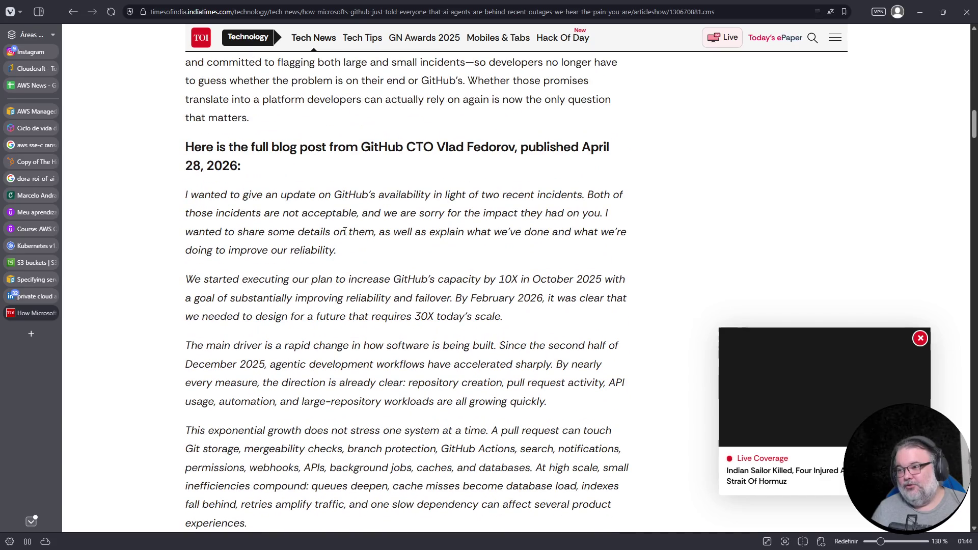
{"action": "scroll", "coordinate": [396, 214], "scroll_direction": "down", "scroll_amount": 20}
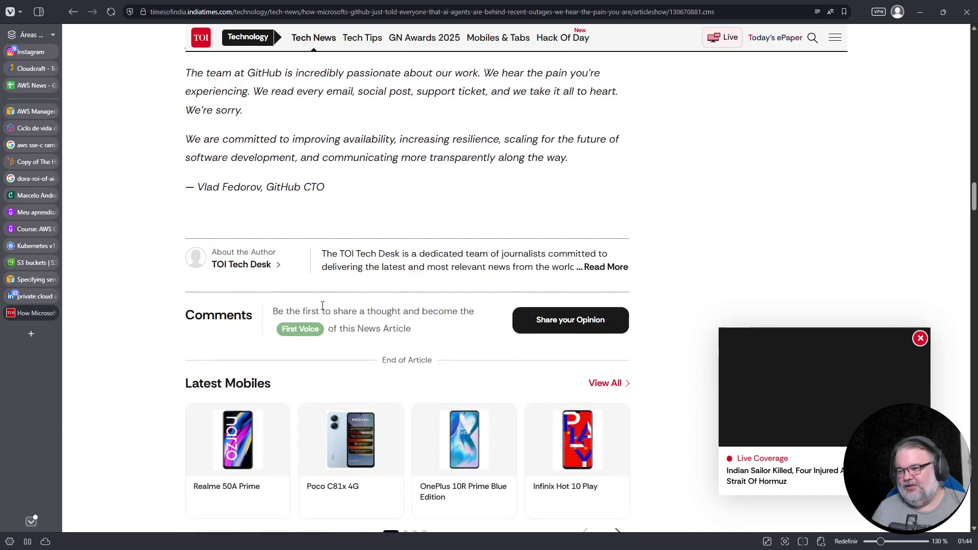
{"action": "left_click", "coordinate": [54, 313]}
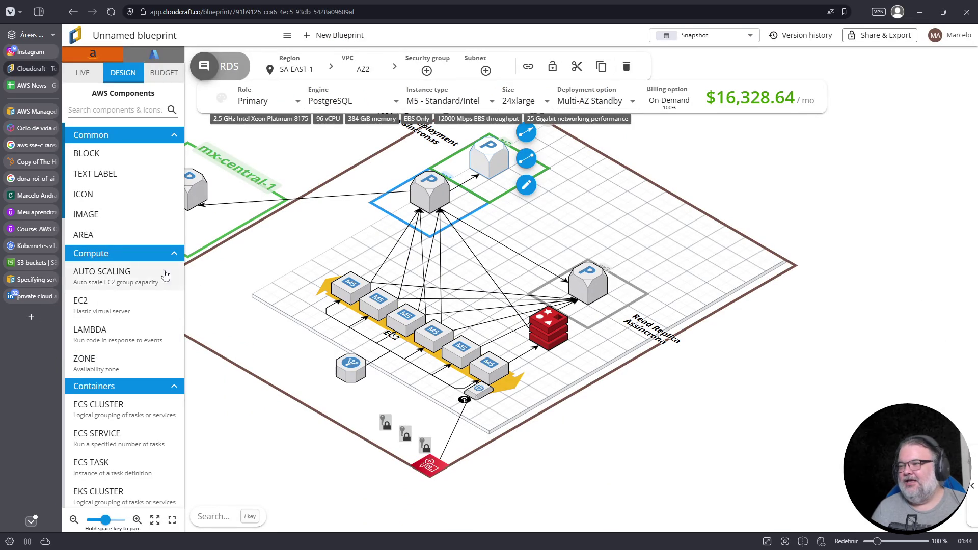
- Deselect the PostgreSQL RDS database so the full Cloudcraft blueprint shows
{"action": "key", "text": "Escape"}
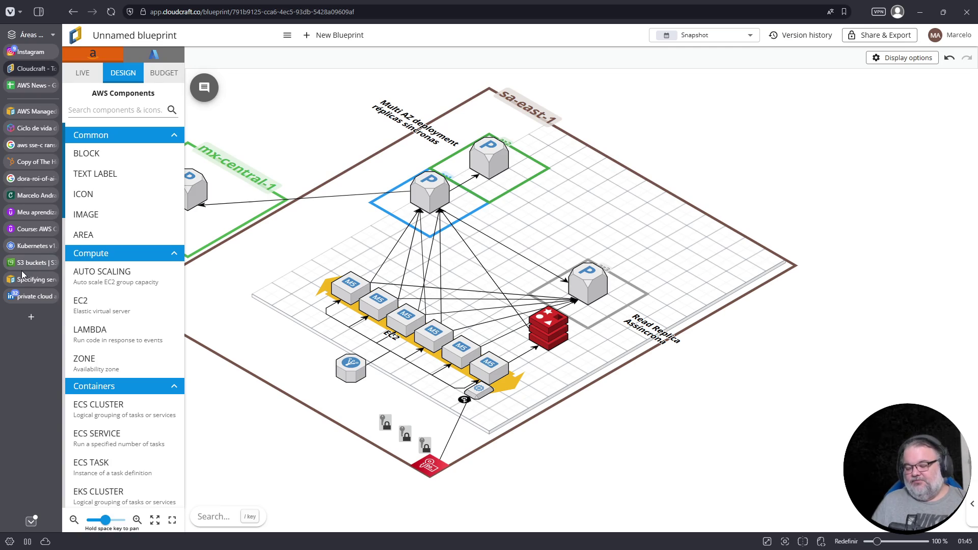
{"action": "mouse_move", "coordinate": [22, 274]}
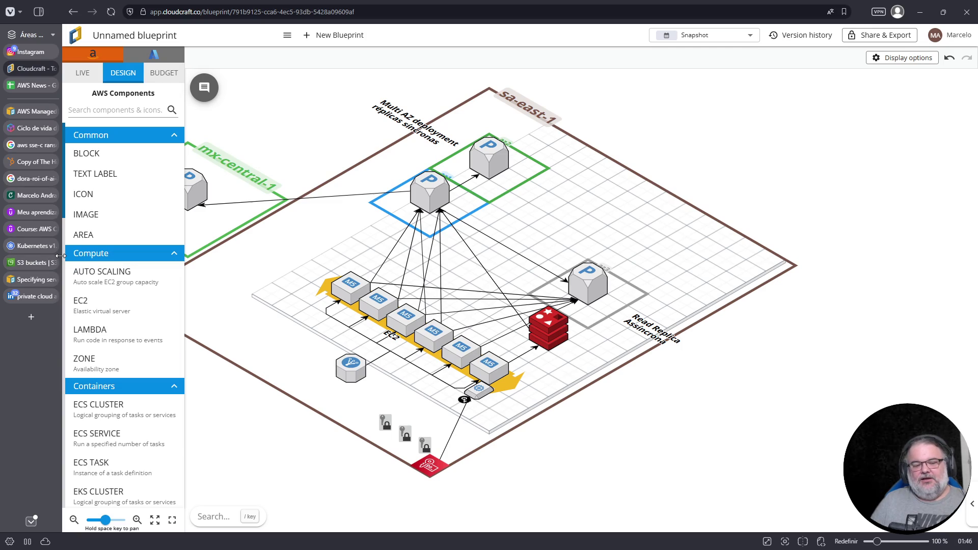
{"action": "mouse_move", "coordinate": [43, 259]}
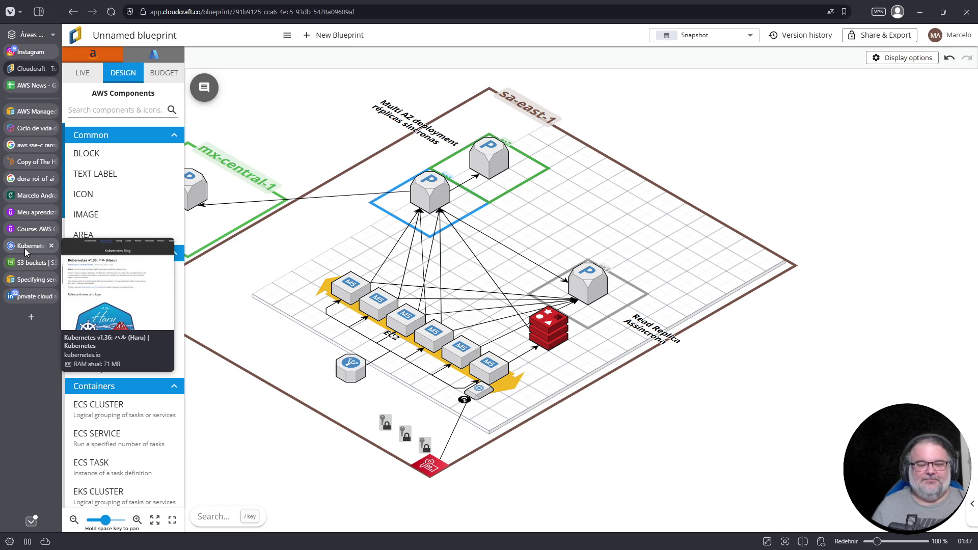
{"action": "mouse_move", "coordinate": [38, 283]}
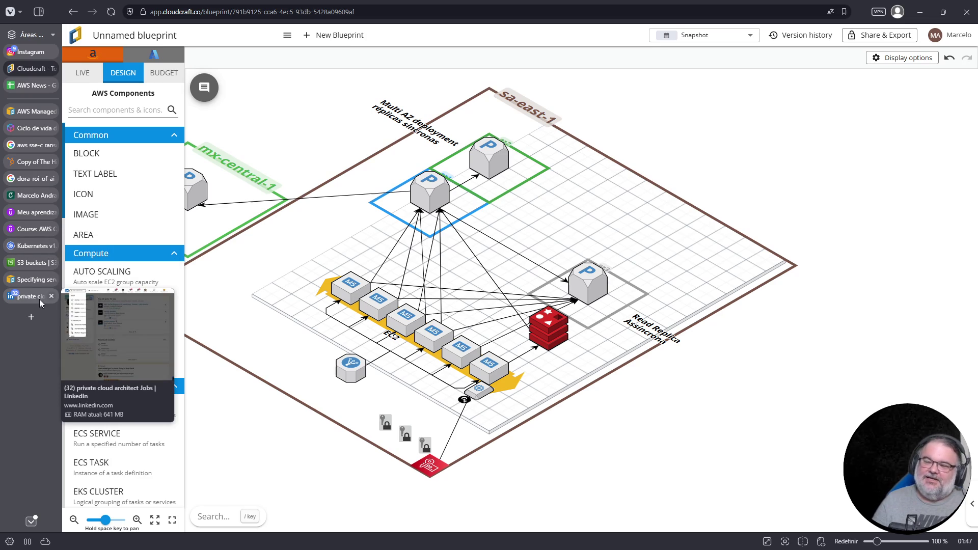
{"action": "left_click", "coordinate": [28, 295]}
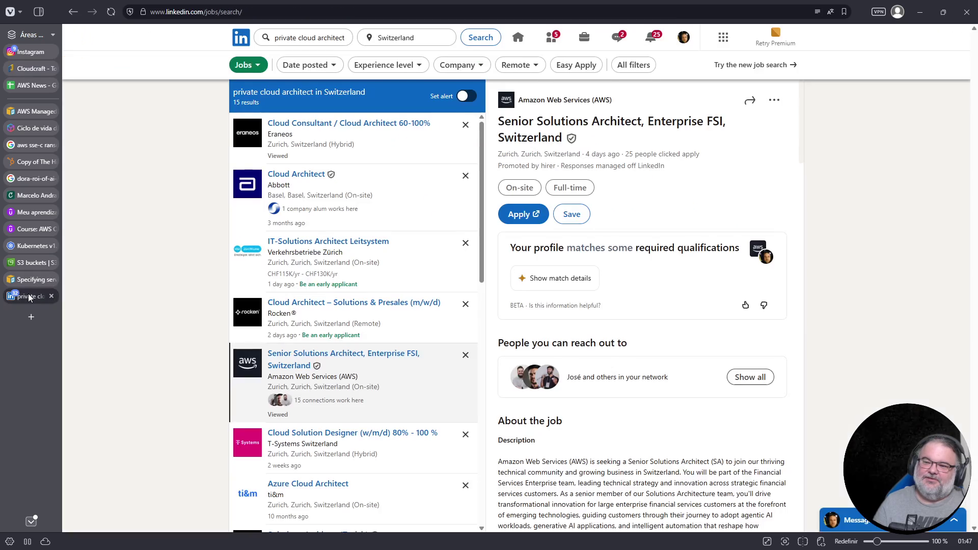
{"action": "left_click", "coordinate": [31, 281]}
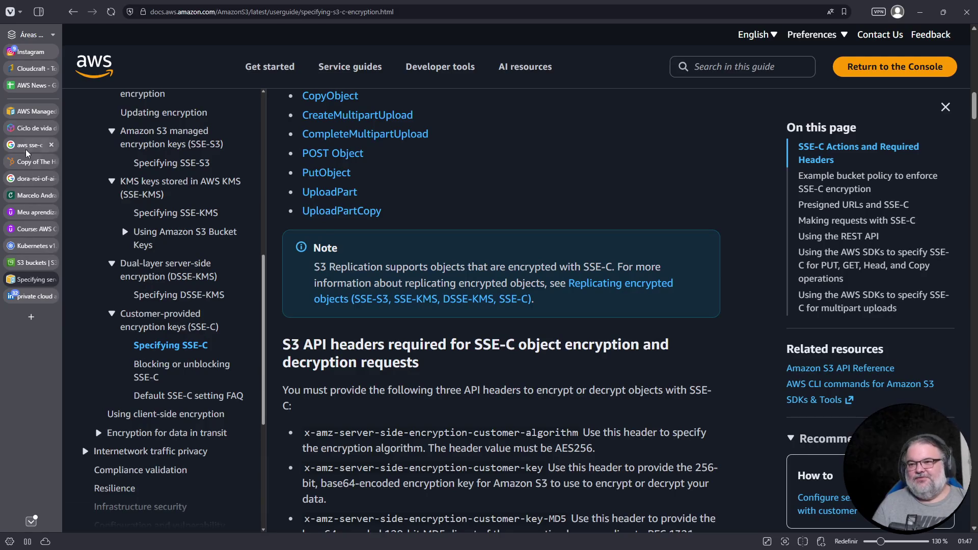
{"action": "left_click", "coordinate": [29, 84]}
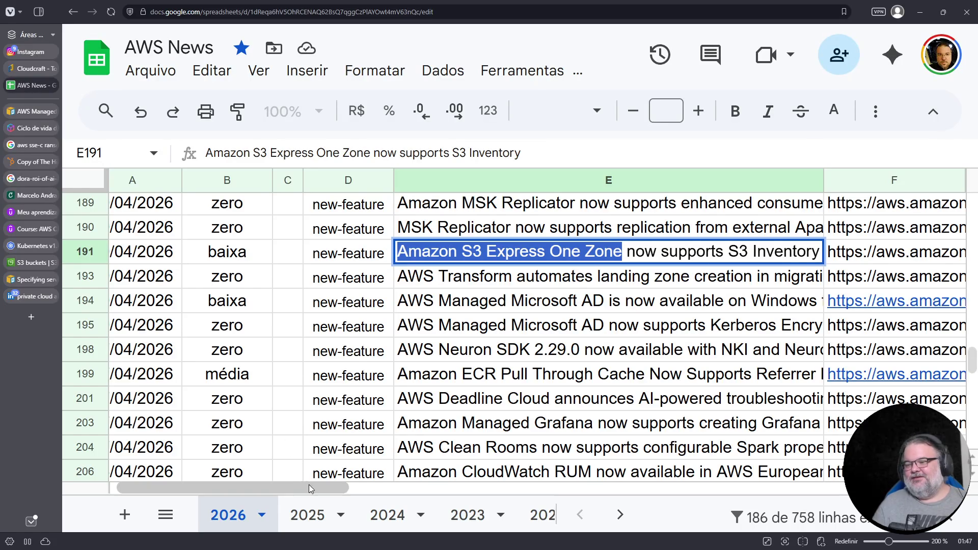
{"action": "left_click_drag", "start_coordinate": [309, 484], "coordinate": [277, 484]}
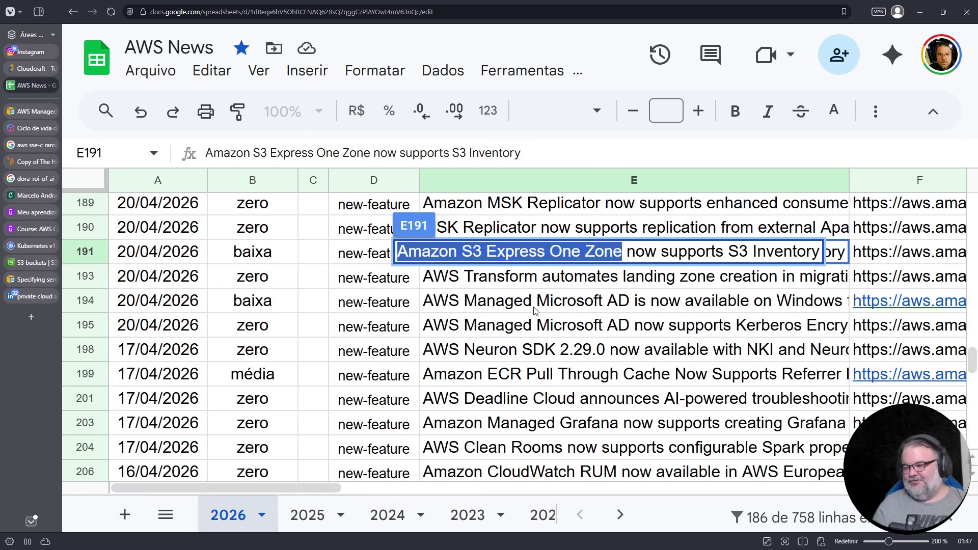
{"action": "key", "text": "Escape"}
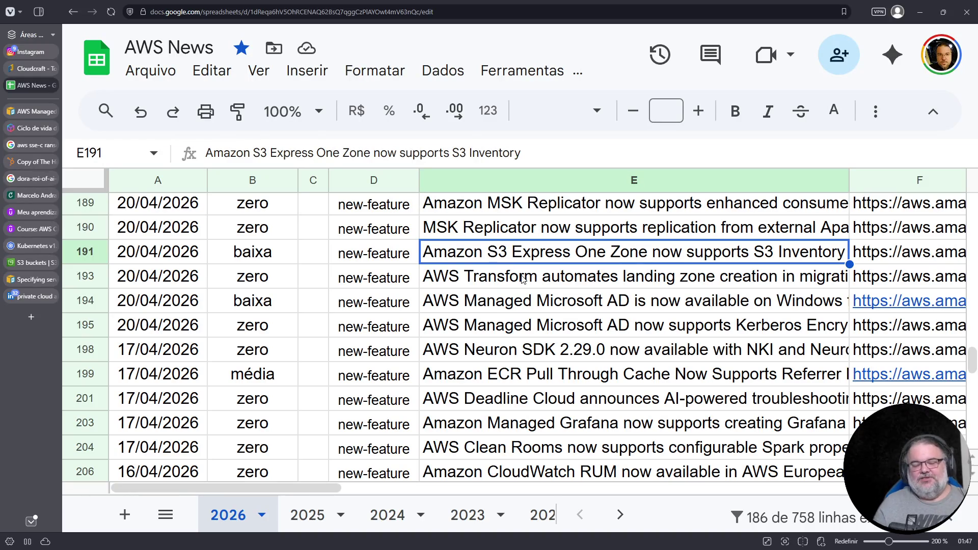
{"action": "scroll", "coordinate": [451, 314], "scroll_direction": "up", "scroll_amount": 2}
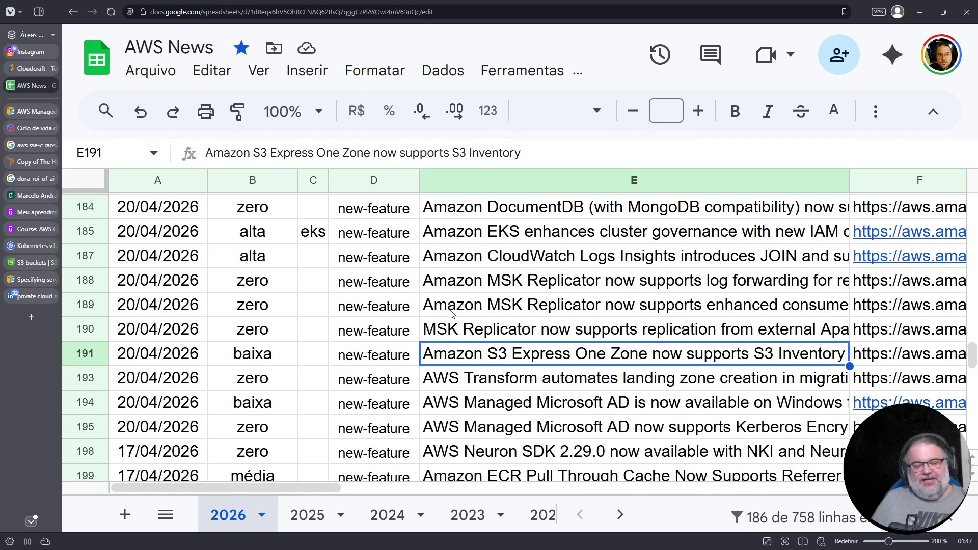
{"action": "left_click", "coordinate": [446, 337]}
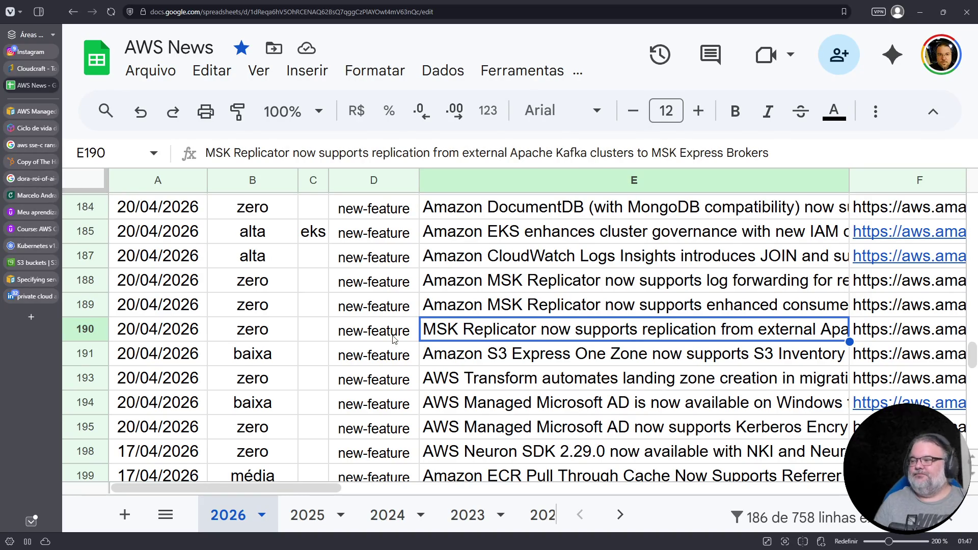
{"action": "left_click", "coordinate": [481, 257]}
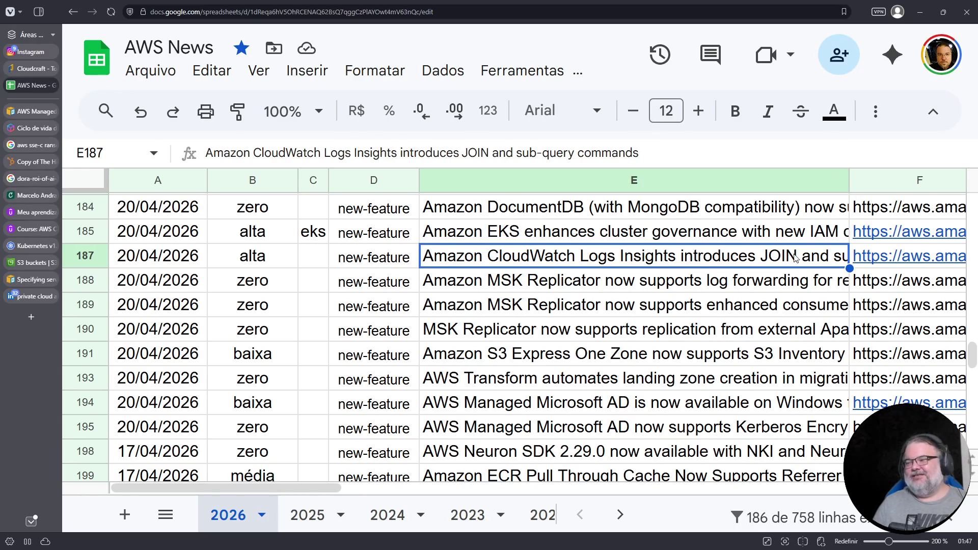
{"action": "scroll", "coordinate": [487, 280], "scroll_direction": "up", "scroll_amount": 1}
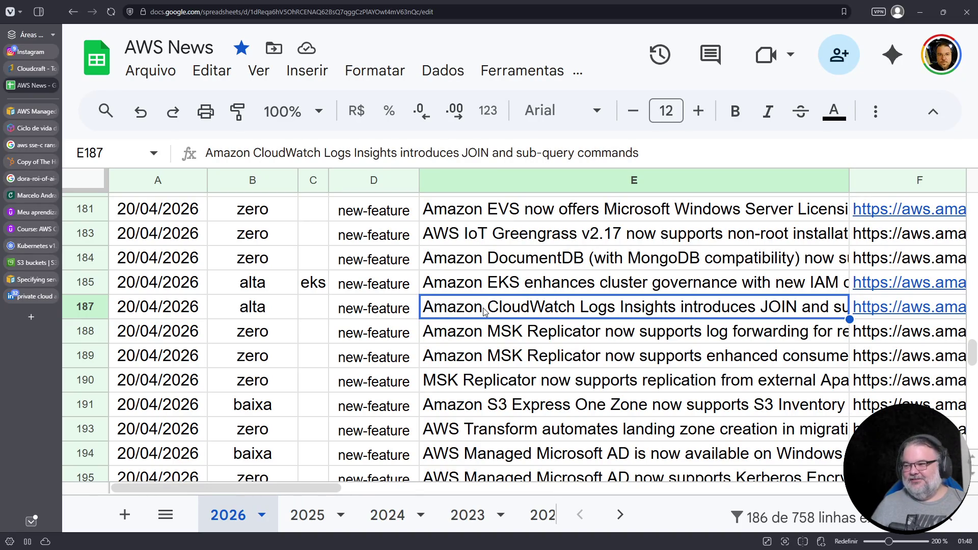
{"action": "key", "text": "Up"}
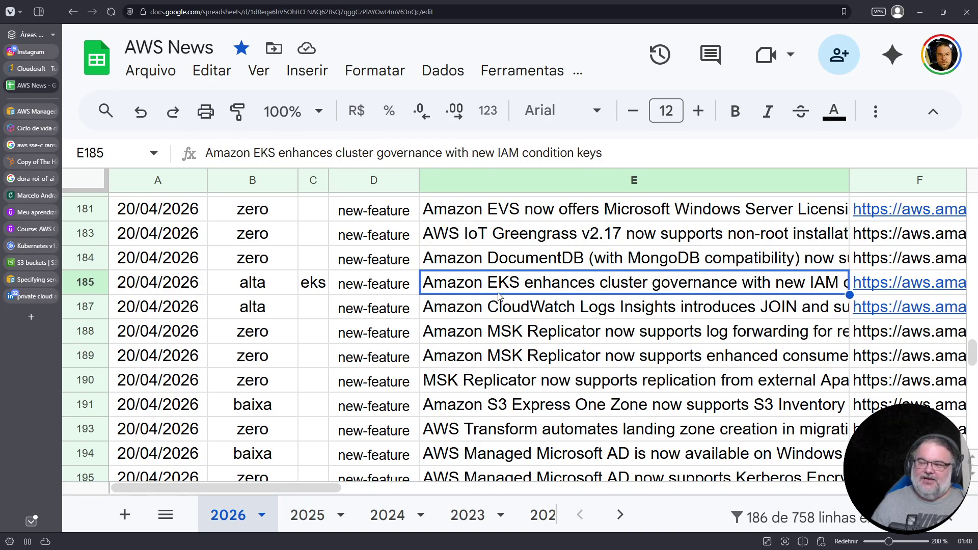
- Check the EKS cluster governance entry's alta rating in row 185, then switch to the PDF window
{"action": "scroll", "coordinate": [499, 295], "scroll_direction": "up", "scroll_amount": 2}
{"action": "left_click", "coordinate": [288, 334]}
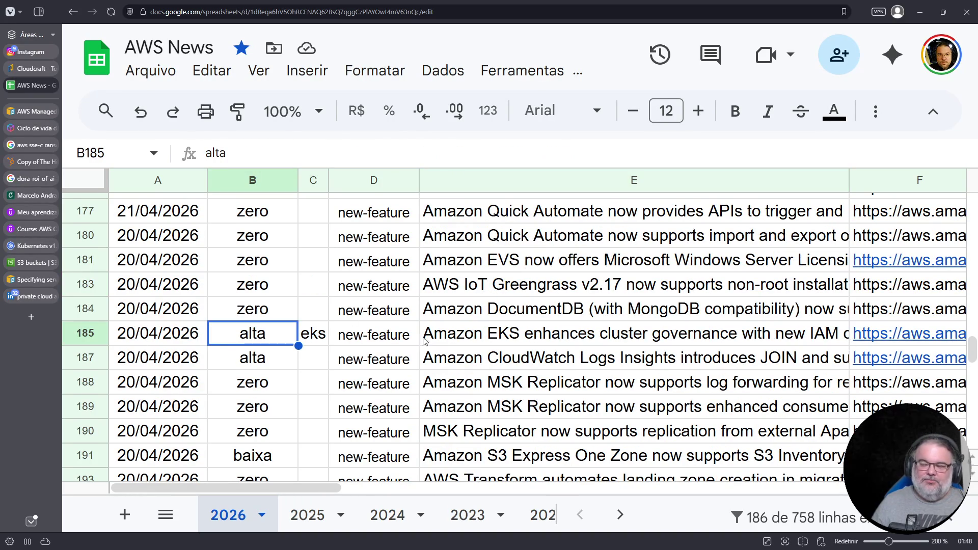
{"action": "left_click", "coordinate": [460, 333]}
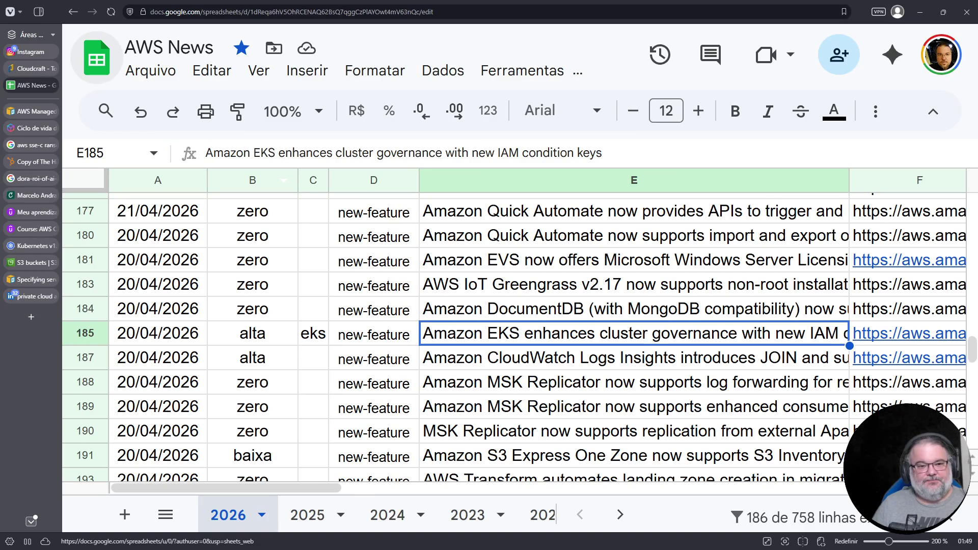
{"action": "key", "text": "alt+Tab"}
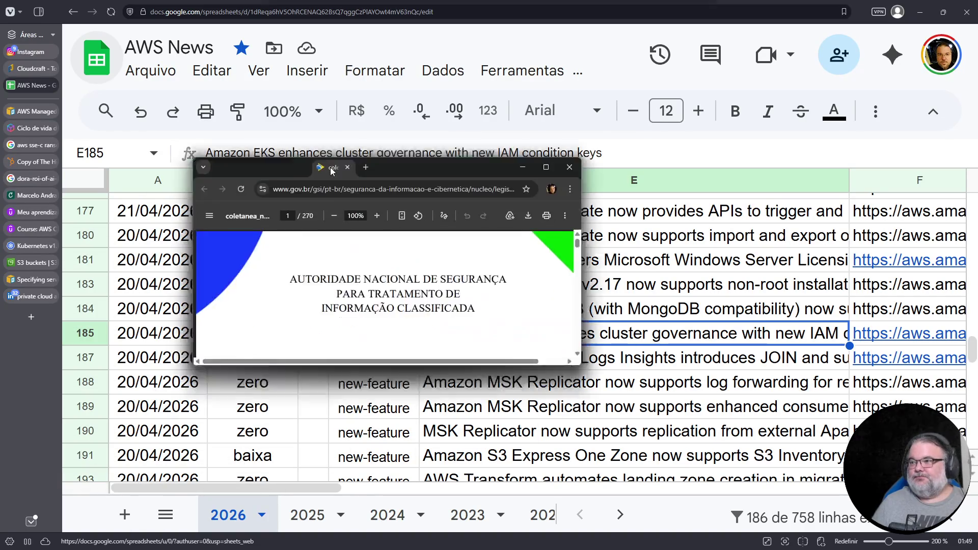
- Maximize the security norms PDF and scroll to its Sumário on page 5
{"action": "double_click", "coordinate": [389, 103]}
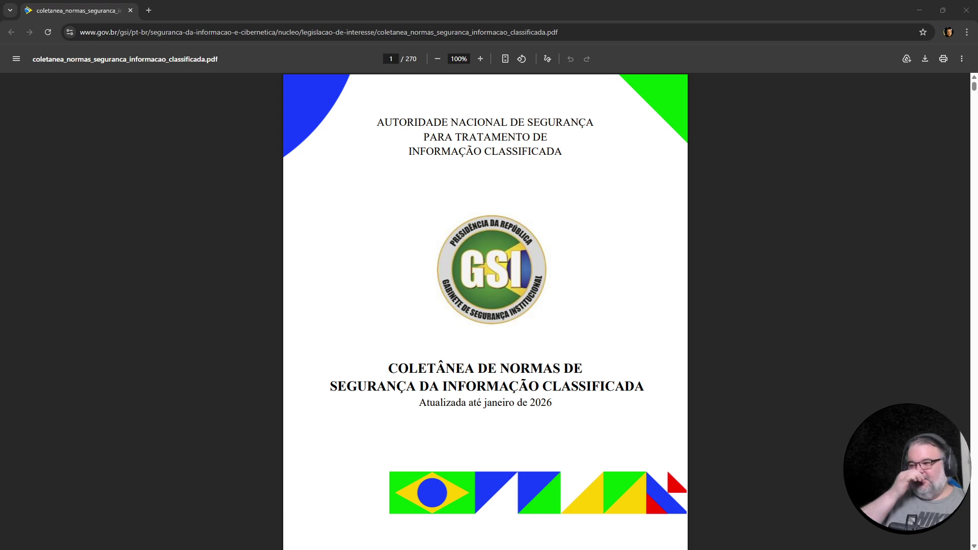
{"action": "scroll", "coordinate": [452, 249], "scroll_direction": "down", "scroll_amount": 10}
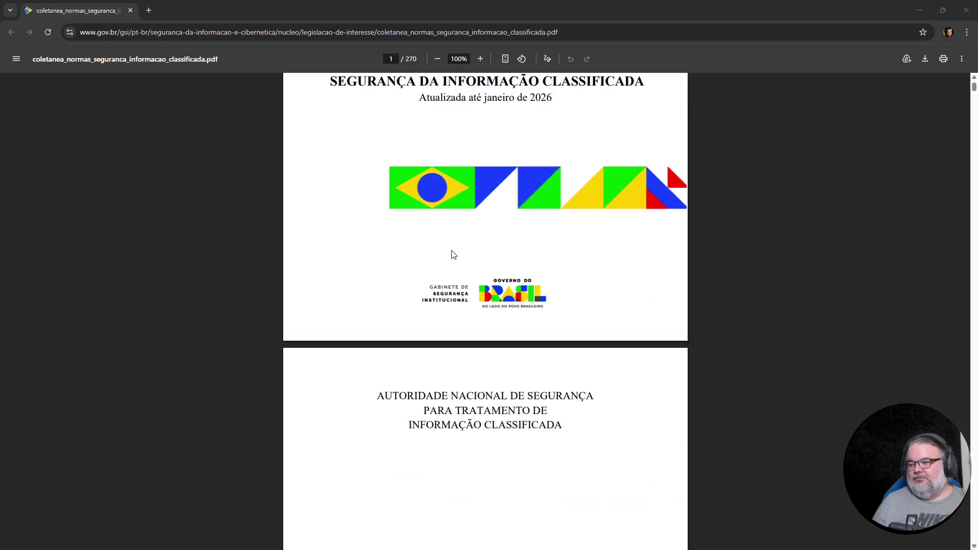
{"action": "scroll", "coordinate": [472, 285], "scroll_direction": "down", "scroll_amount": 8}
{"action": "scroll", "coordinate": [477, 283], "scroll_direction": "down", "scroll_amount": 20}
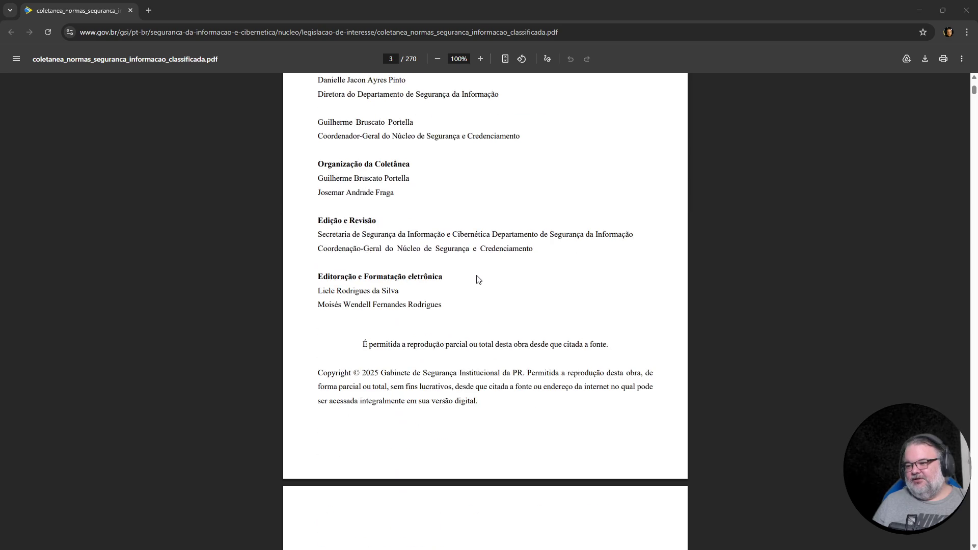
{"action": "scroll", "coordinate": [479, 279], "scroll_direction": "down", "scroll_amount": 11}
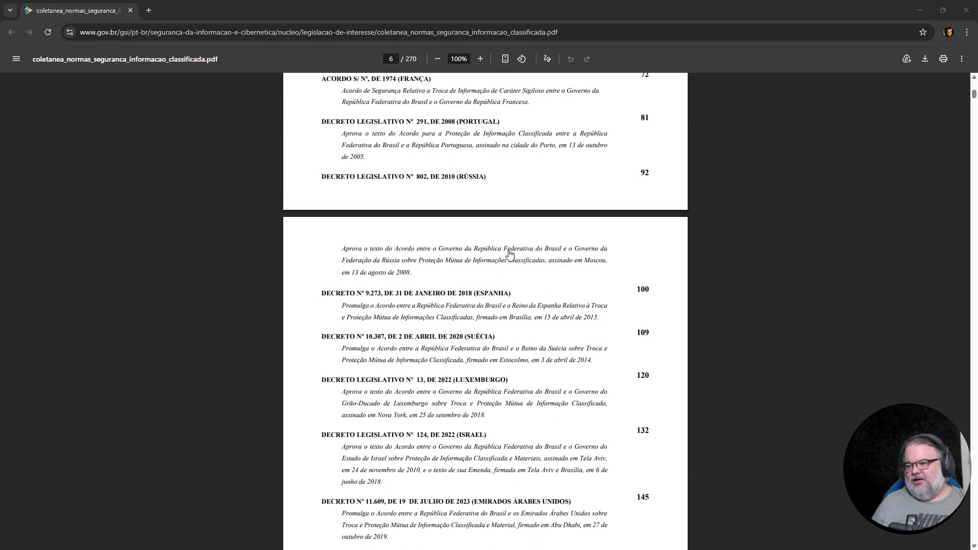
{"action": "scroll", "coordinate": [453, 275], "scroll_direction": "up", "scroll_amount": 10}
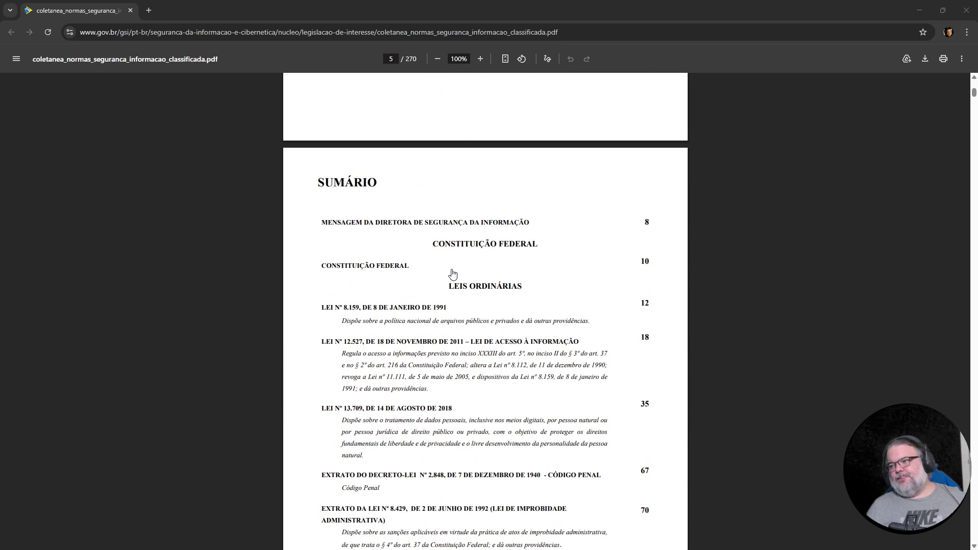
{"action": "scroll", "coordinate": [452, 273], "scroll_direction": "up", "scroll_amount": 5, "text": "ctrl"}
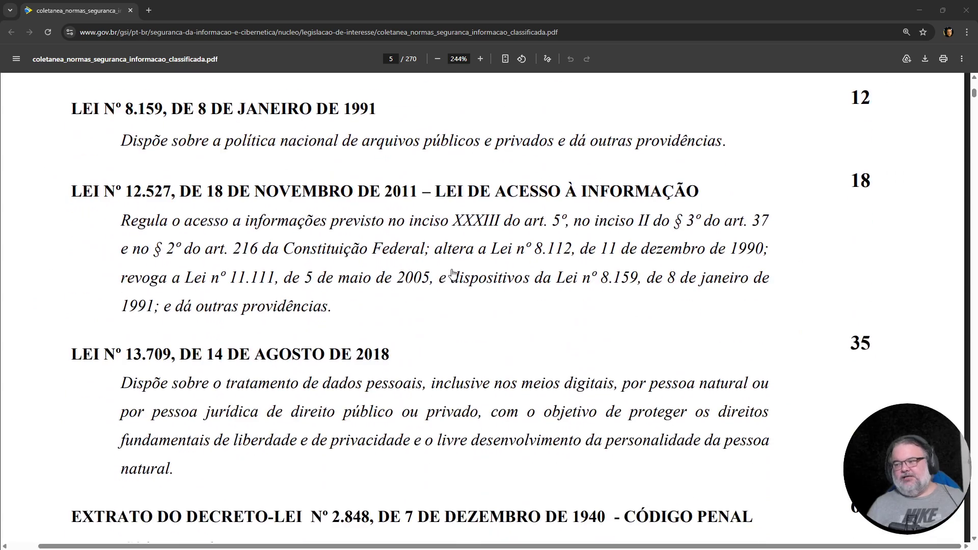
- Zoom the Sumário to 244% and read down to the Instruções Normativas, IN GSI/PR Nº 8 at page 223
{"action": "scroll", "coordinate": [453, 273], "scroll_direction": "down", "scroll_amount": 10}
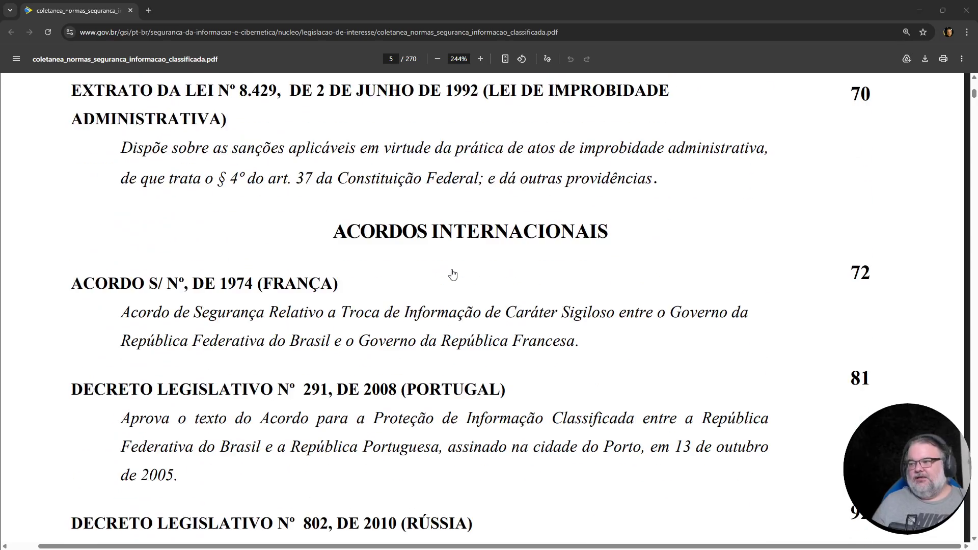
{"action": "scroll", "coordinate": [452, 274], "scroll_direction": "down", "scroll_amount": 5}
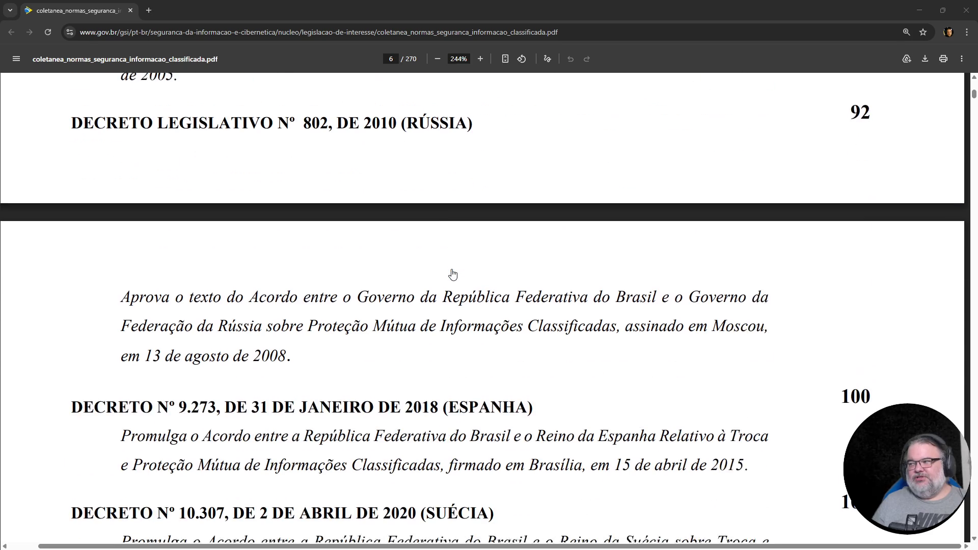
{"action": "scroll", "coordinate": [452, 273], "scroll_direction": "down", "scroll_amount": 2}
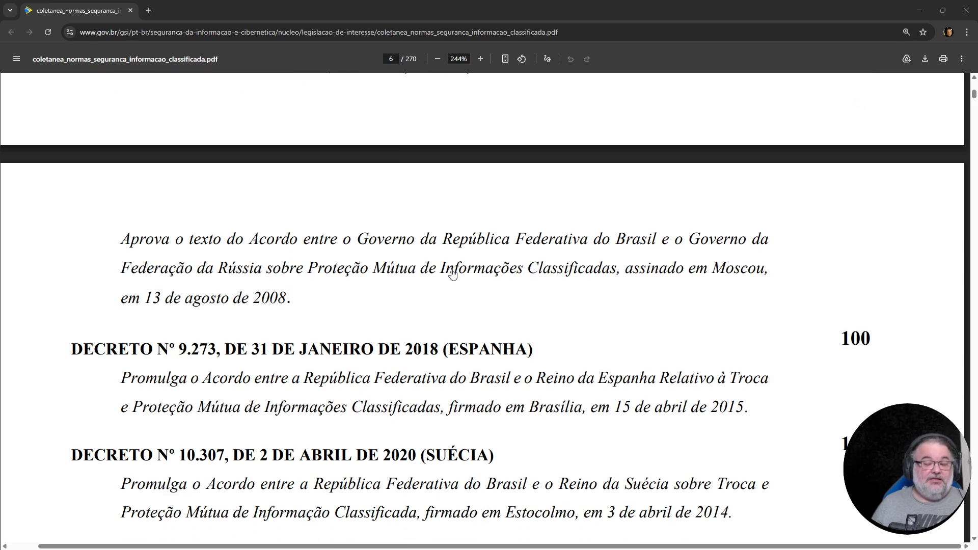
{"action": "scroll", "coordinate": [427, 308], "scroll_direction": "down", "scroll_amount": 5}
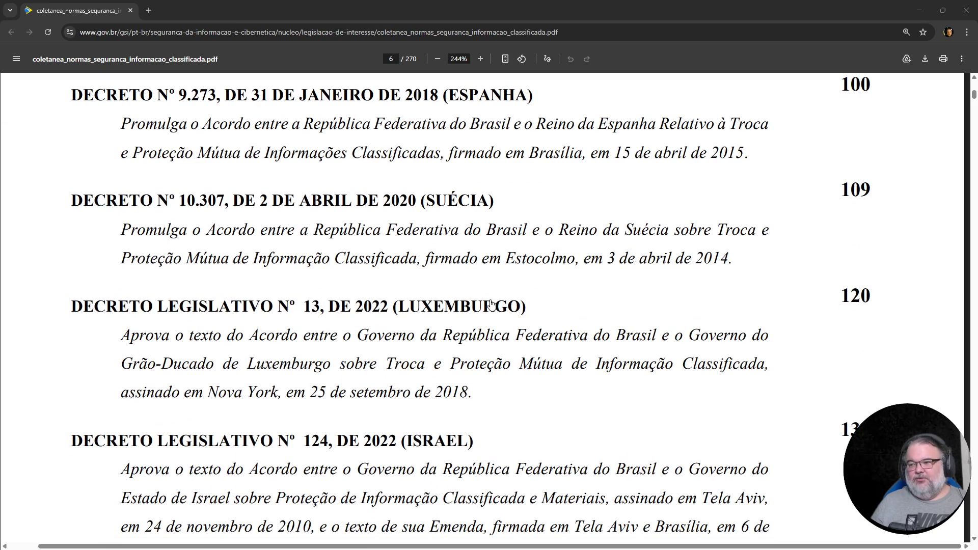
{"action": "scroll", "coordinate": [652, 370], "scroll_direction": "down", "scroll_amount": 5}
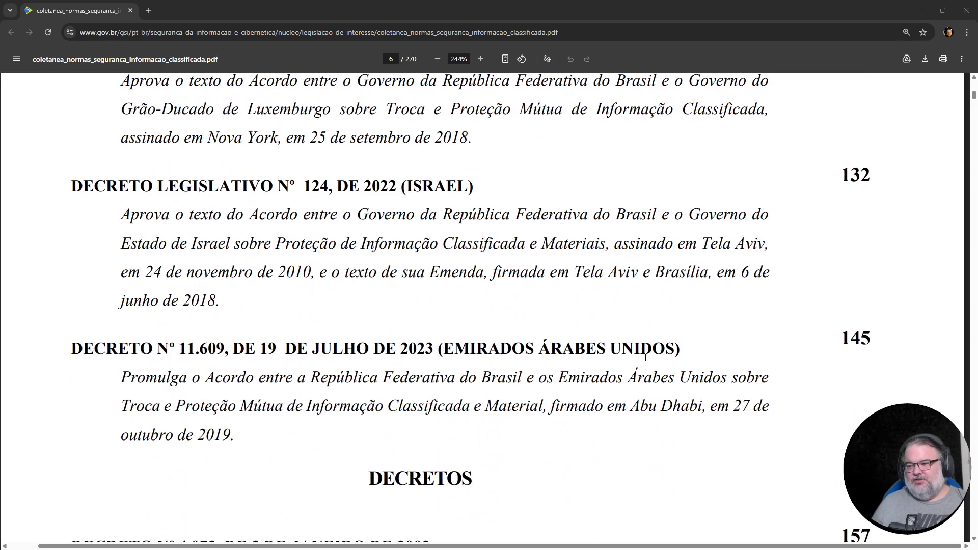
{"action": "scroll", "coordinate": [626, 360], "scroll_direction": "down", "scroll_amount": 8}
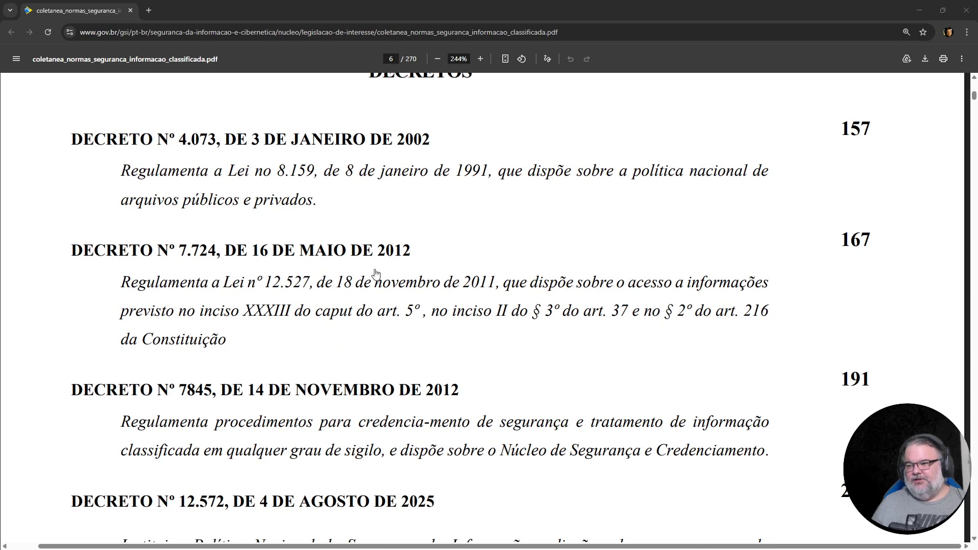
{"action": "scroll", "coordinate": [591, 351], "scroll_direction": "down", "scroll_amount": 4}
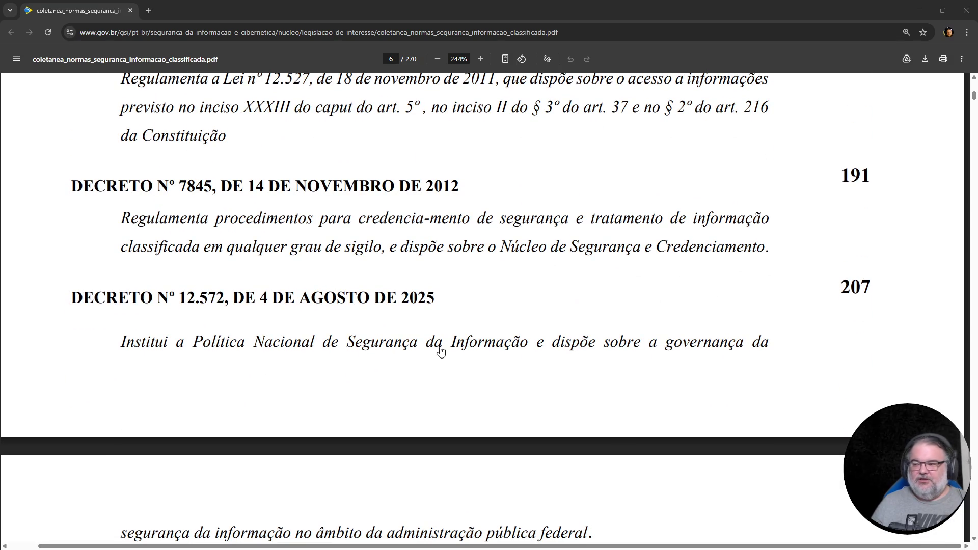
{"action": "scroll", "coordinate": [457, 362], "scroll_direction": "down", "scroll_amount": 2}
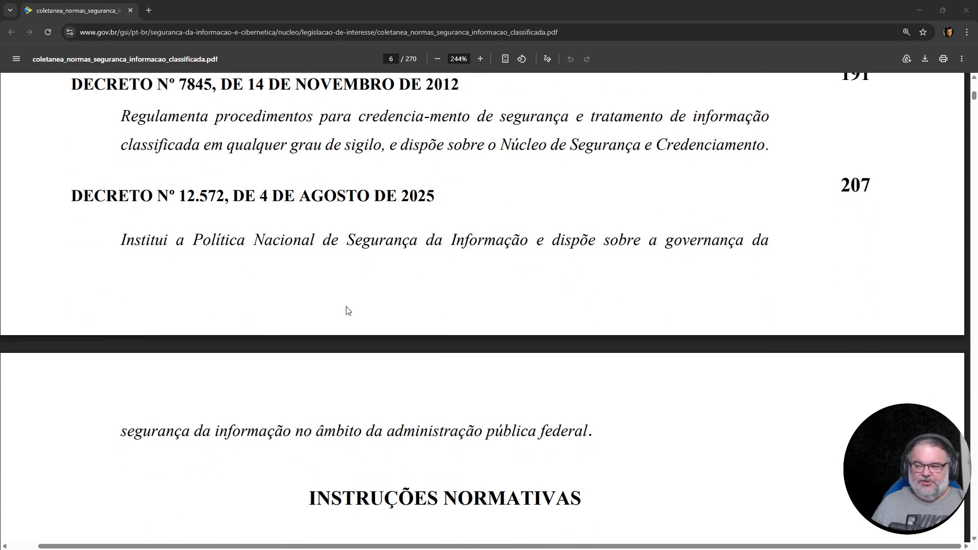
{"action": "scroll", "coordinate": [522, 328], "scroll_direction": "down", "scroll_amount": 6}
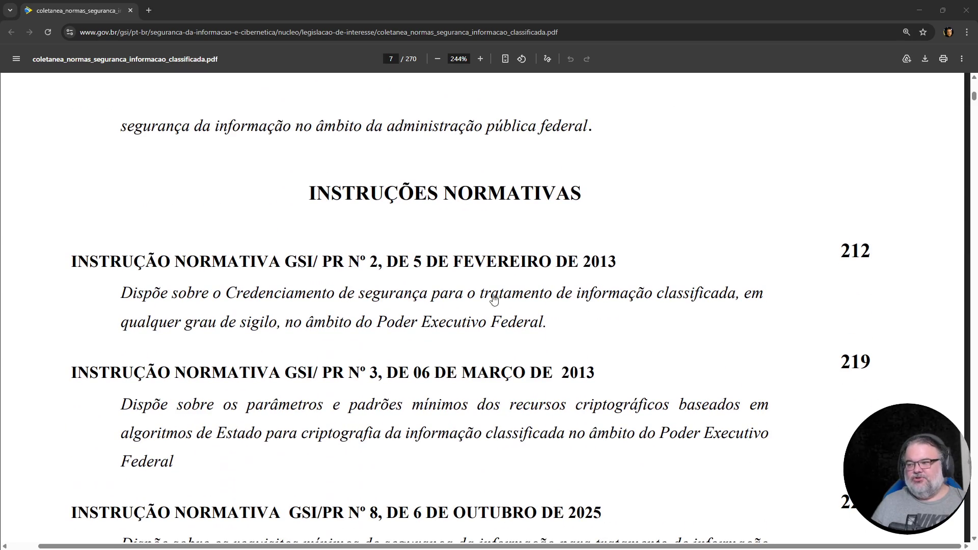
{"action": "scroll", "coordinate": [439, 365], "scroll_direction": "down", "scroll_amount": 3}
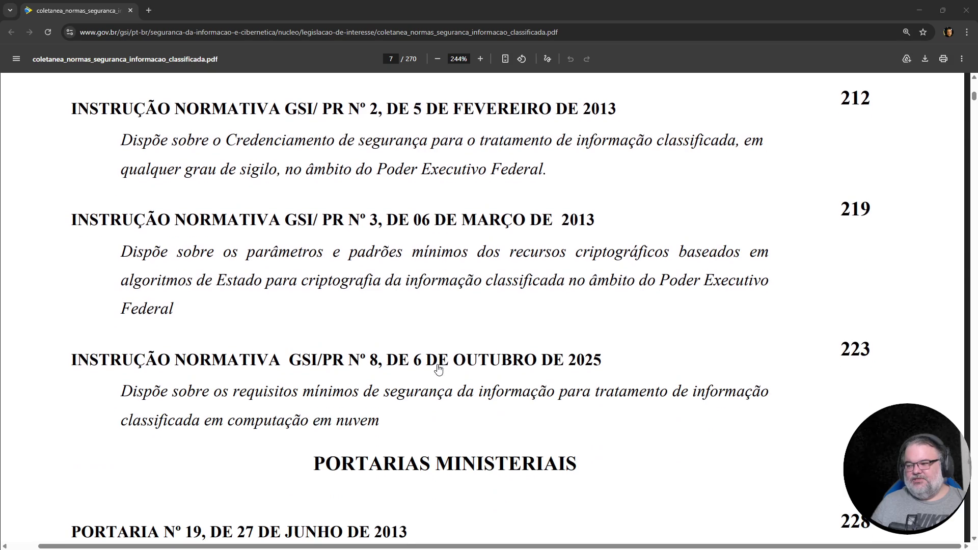
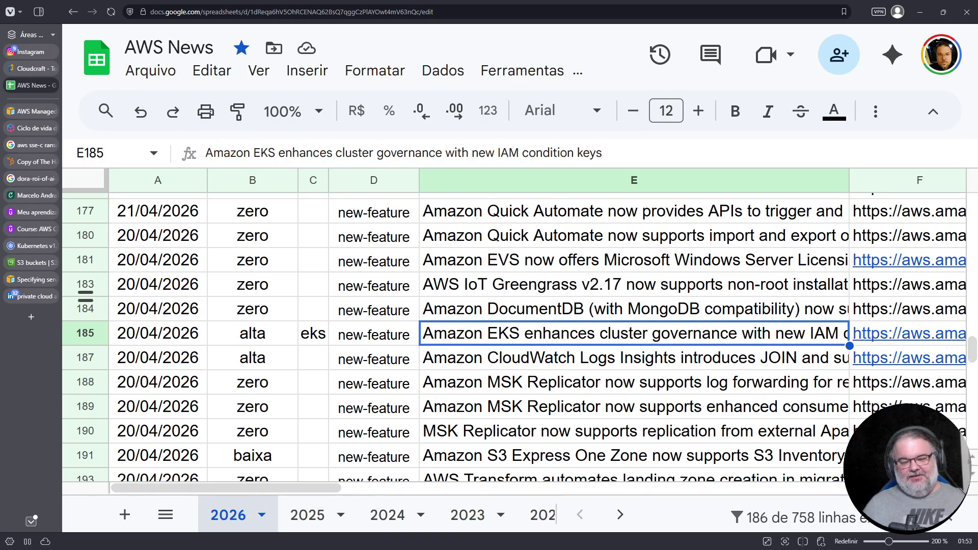
- Select the DocumentDB announcement row in the AWS News sheet
{"action": "mouse_move", "coordinate": [10, 283]}
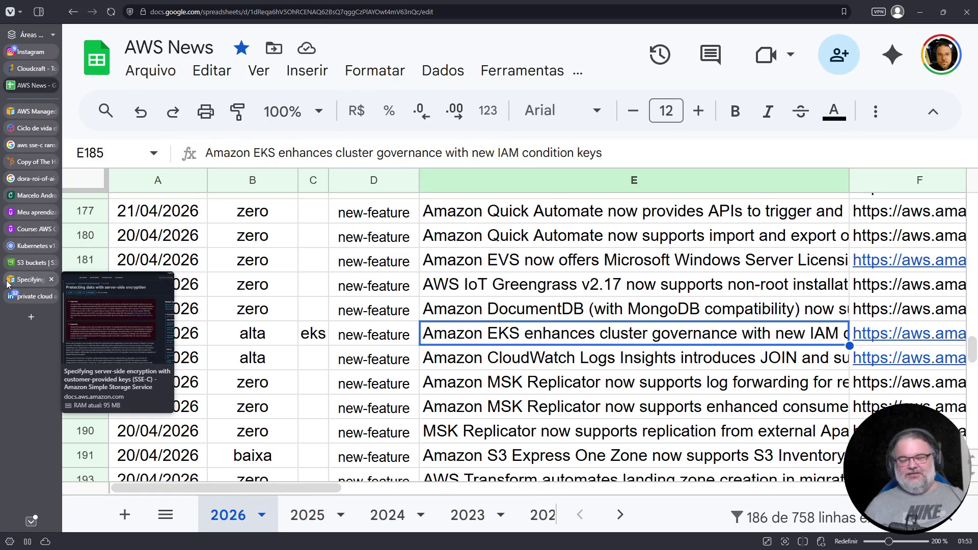
{"action": "left_click", "coordinate": [489, 318]}
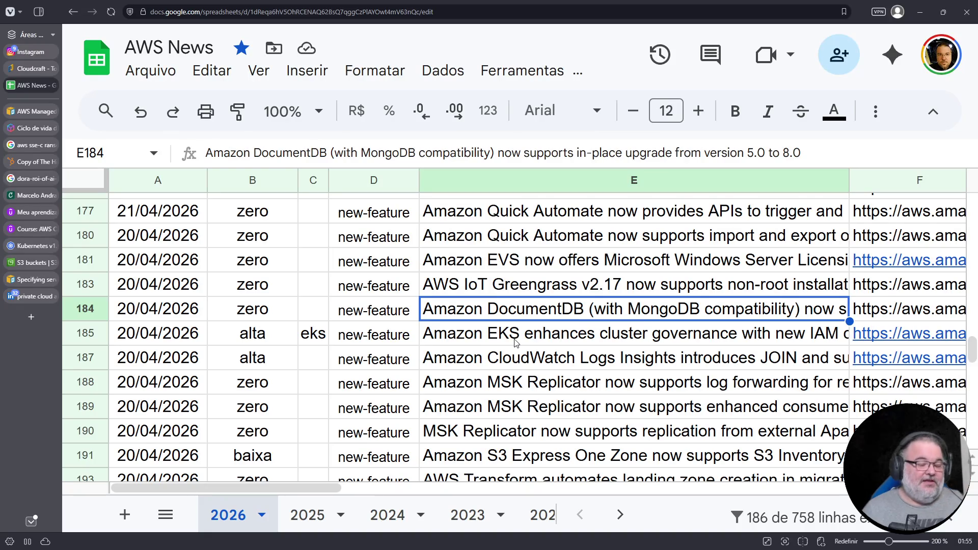
{"action": "scroll", "coordinate": [360, 366], "scroll_direction": "up", "scroll_amount": 1}
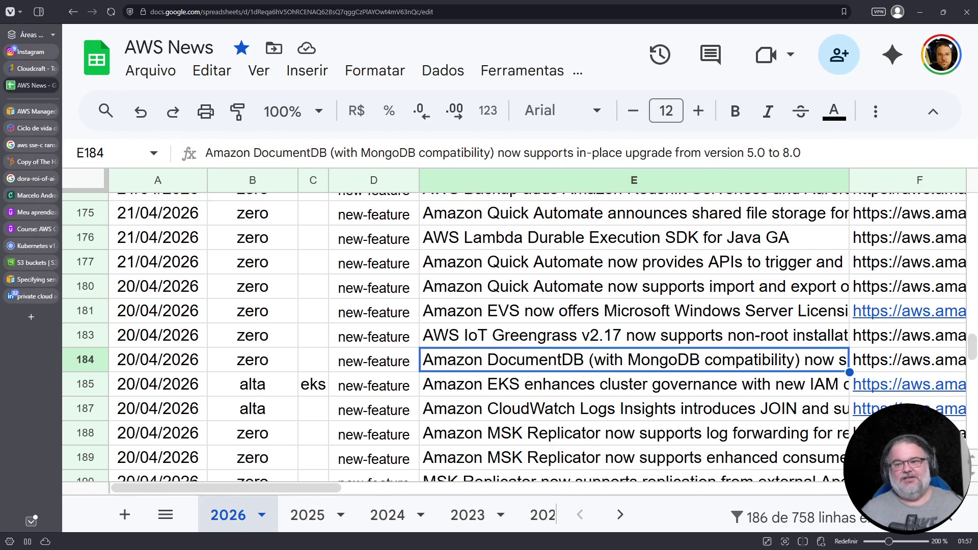
- Switch to Credly and scroll through the earned certification badges
{"action": "left_click", "coordinate": [38, 198]}
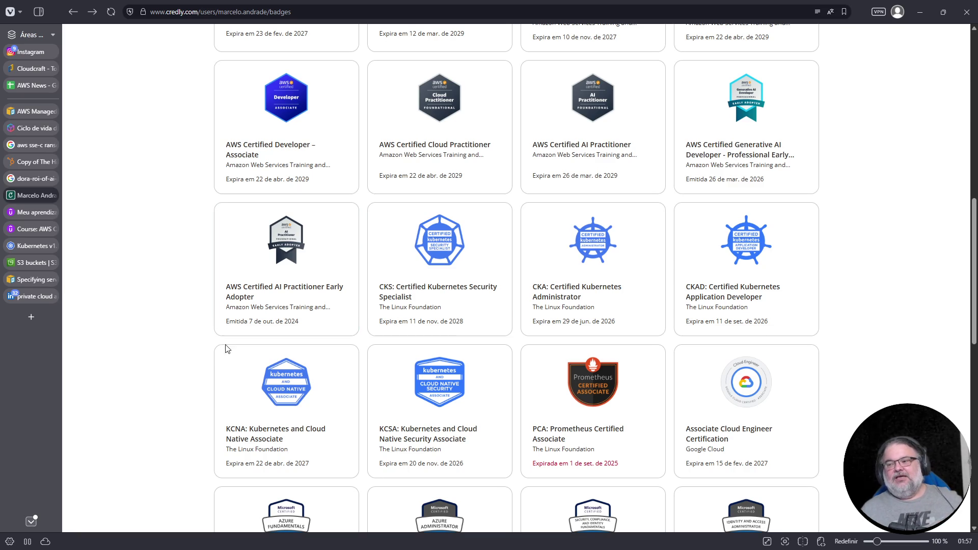
{"action": "scroll", "coordinate": [536, 308], "scroll_direction": "up", "scroll_amount": 8}
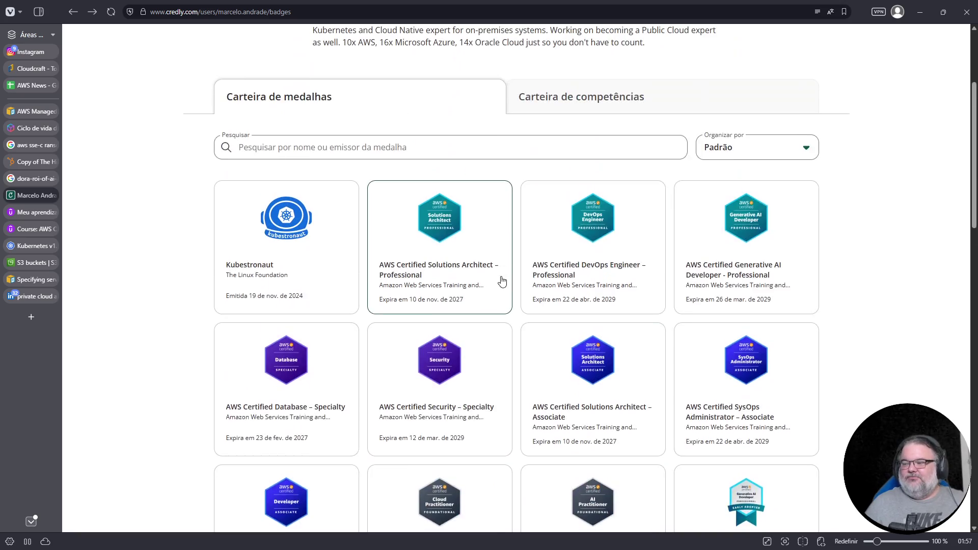
{"action": "scroll", "coordinate": [502, 277], "scroll_direction": "down", "scroll_amount": 2}
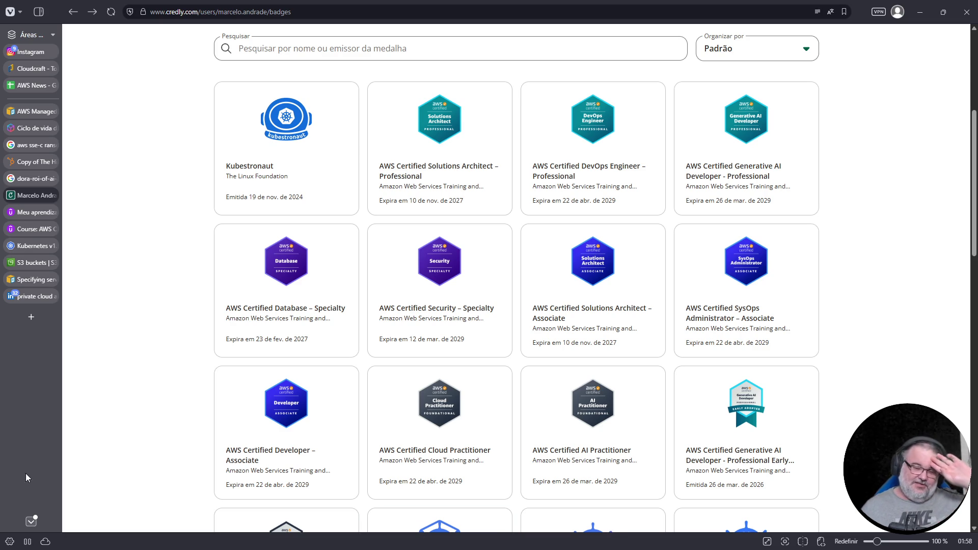
- Search the web for 'aws certs' and open the official AWS Certification page
{"action": "type", "text": "aw"}
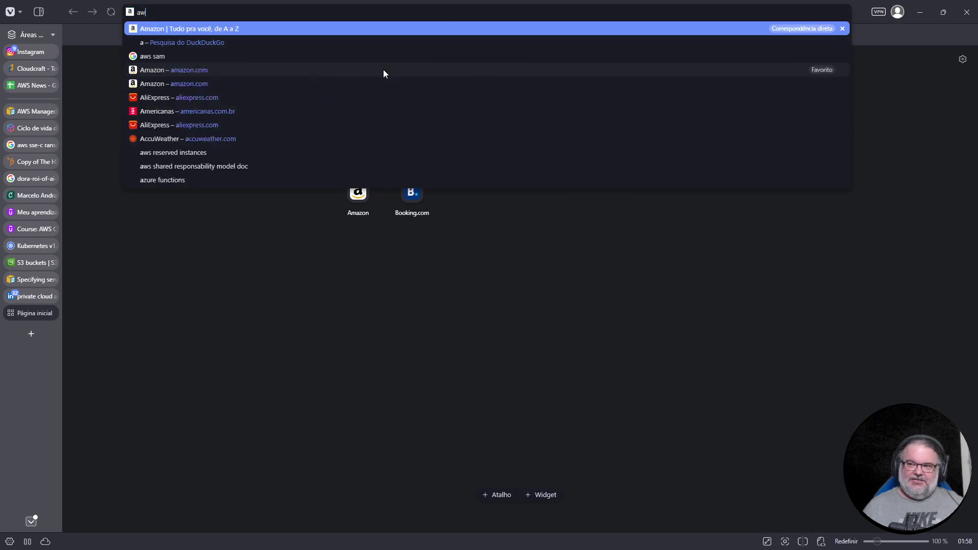
{"action": "type", "text": "s certs"}
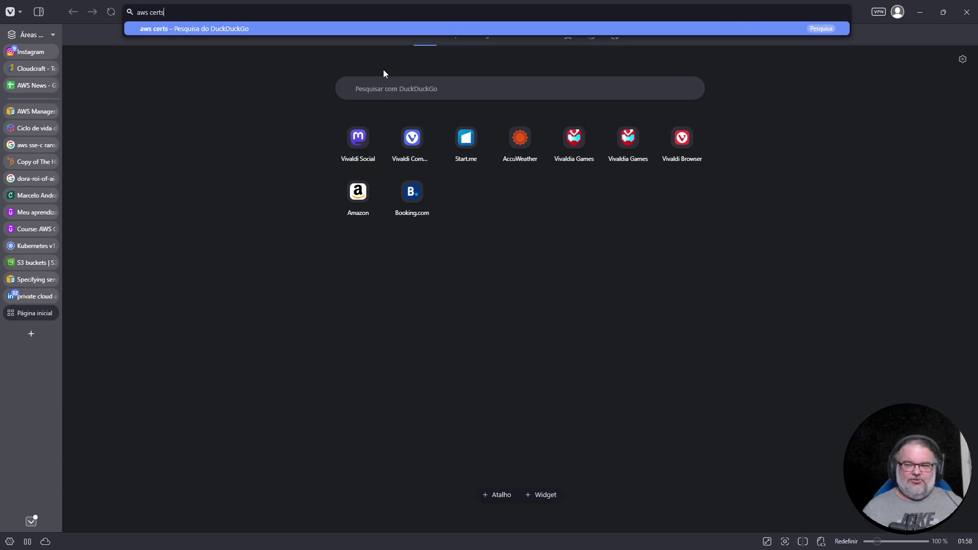
{"action": "key", "text": "Return"}
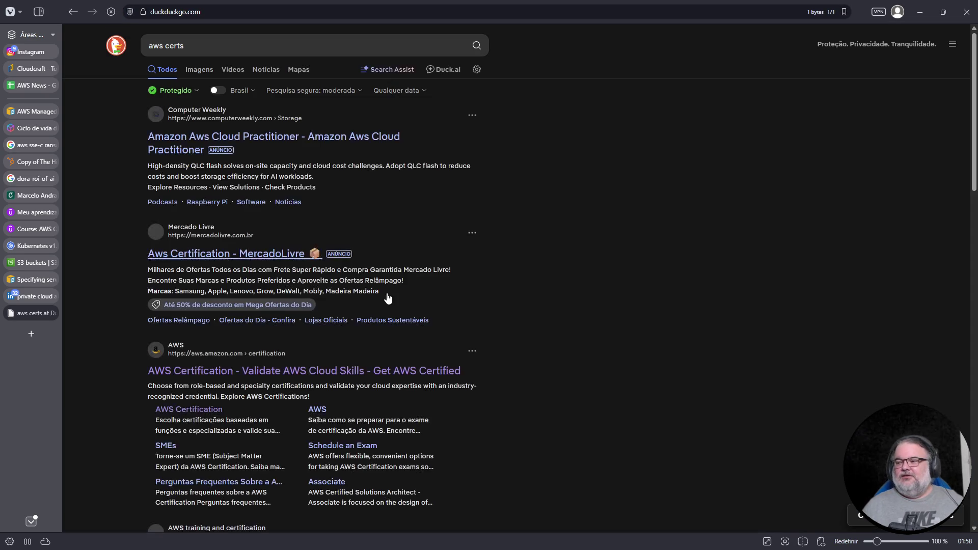
{"action": "left_click", "coordinate": [243, 377]}
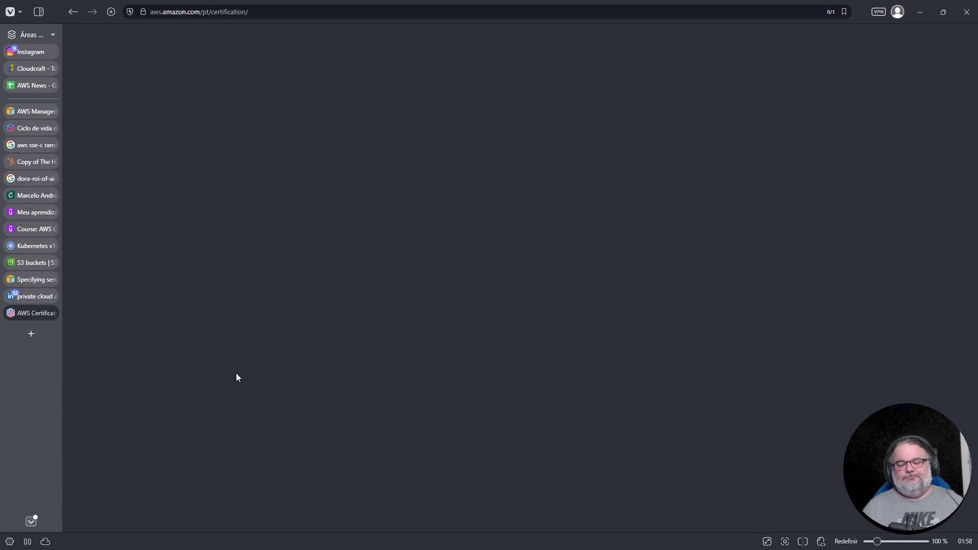
- Switch the AWS Certification page's language to English
{"action": "scroll", "coordinate": [334, 366], "scroll_direction": "down", "scroll_amount": 20}
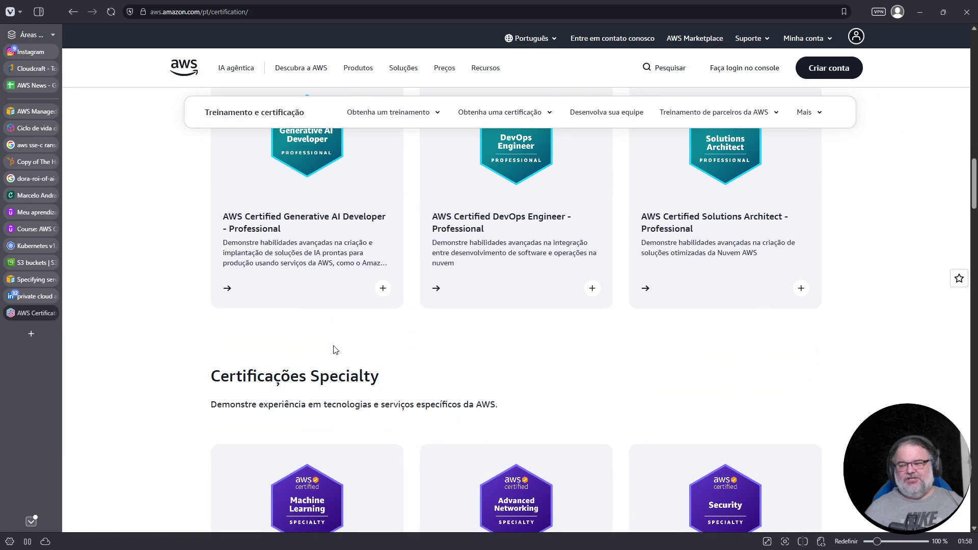
{"action": "scroll", "coordinate": [334, 350], "scroll_direction": "down", "scroll_amount": 3}
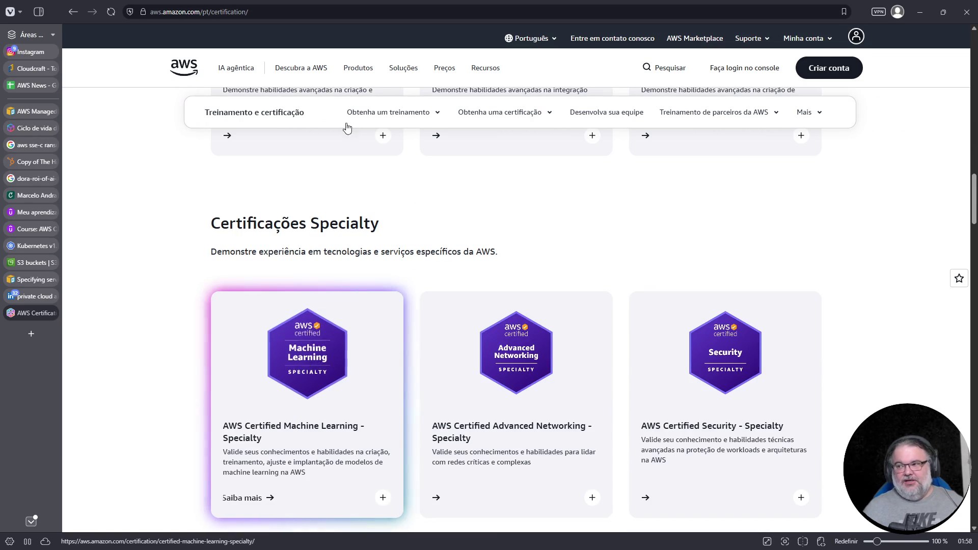
{"action": "left_click", "coordinate": [537, 45]}
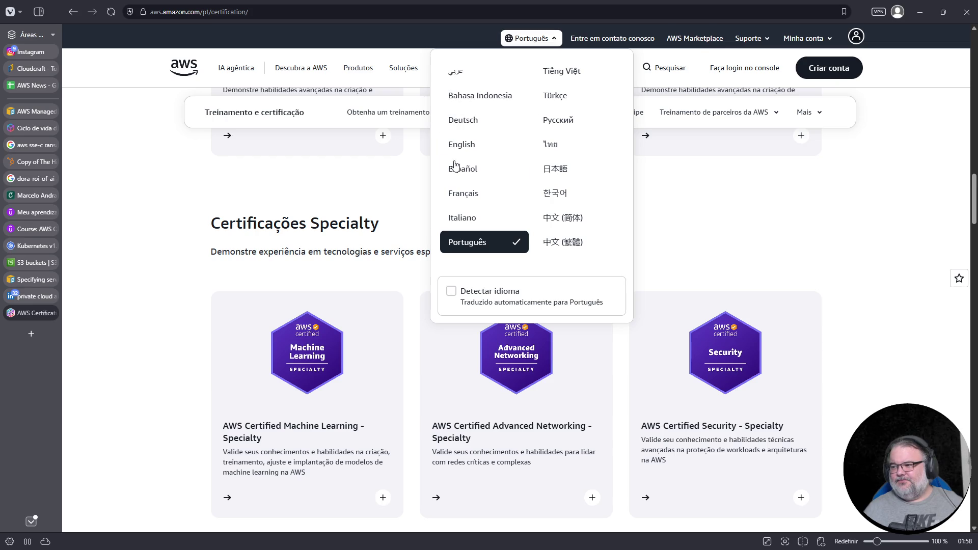
{"action": "left_click", "coordinate": [478, 144]}
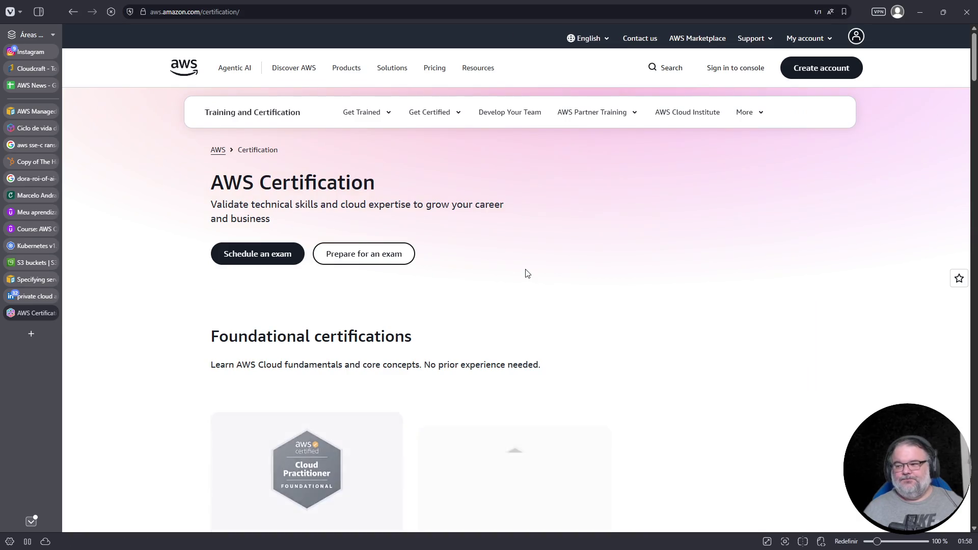
- Scroll through the Associate certification cards, then return to the Credly earned badges list
{"action": "scroll", "coordinate": [527, 273], "scroll_direction": "down", "scroll_amount": 15}
{"action": "scroll", "coordinate": [532, 274], "scroll_direction": "down", "scroll_amount": 8}
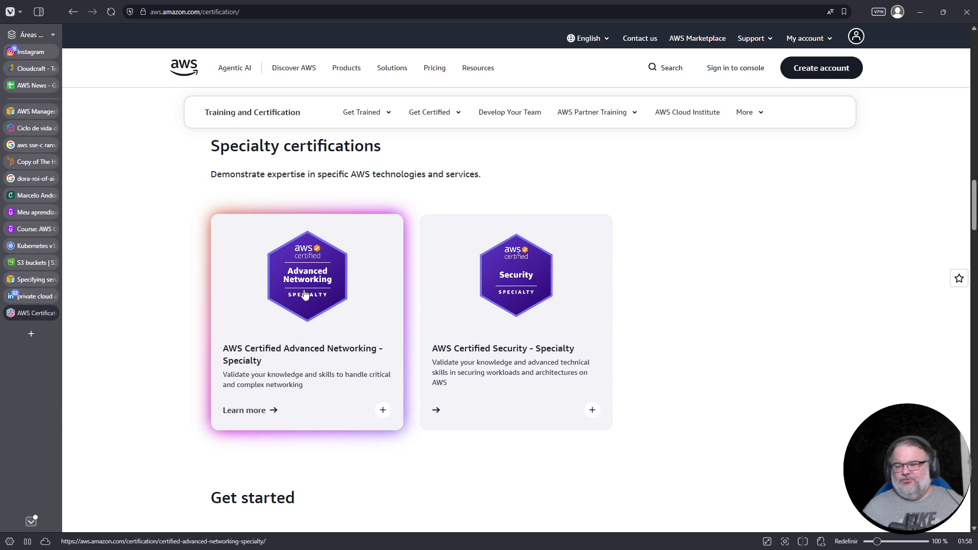
{"action": "scroll", "coordinate": [306, 298], "scroll_direction": "up", "scroll_amount": 2}
{"action": "scroll", "coordinate": [308, 299], "scroll_direction": "up", "scroll_amount": 3}
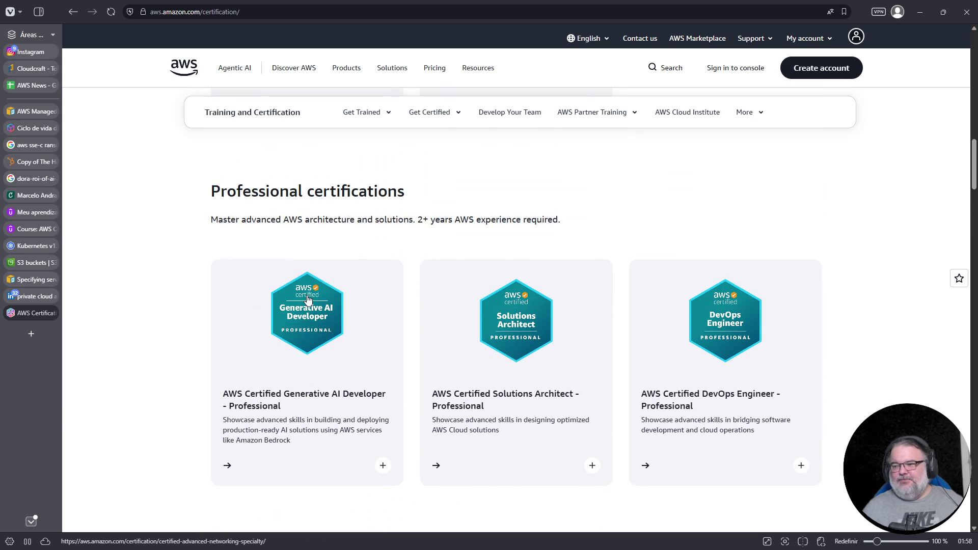
{"action": "scroll", "coordinate": [308, 300], "scroll_direction": "up", "scroll_amount": 4}
{"action": "scroll", "coordinate": [308, 300], "scroll_direction": "up", "scroll_amount": 5}
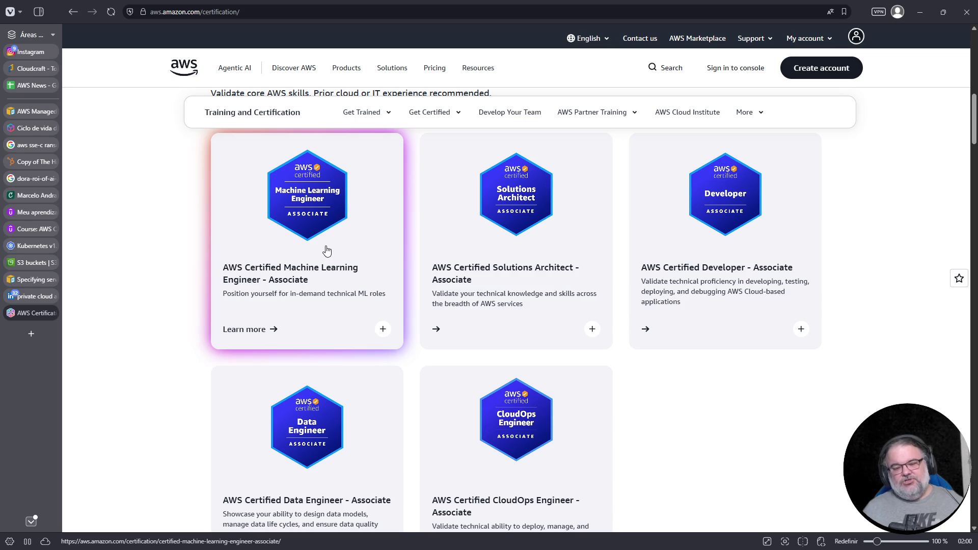
{"action": "scroll", "coordinate": [329, 250], "scroll_direction": "down", "scroll_amount": 4}
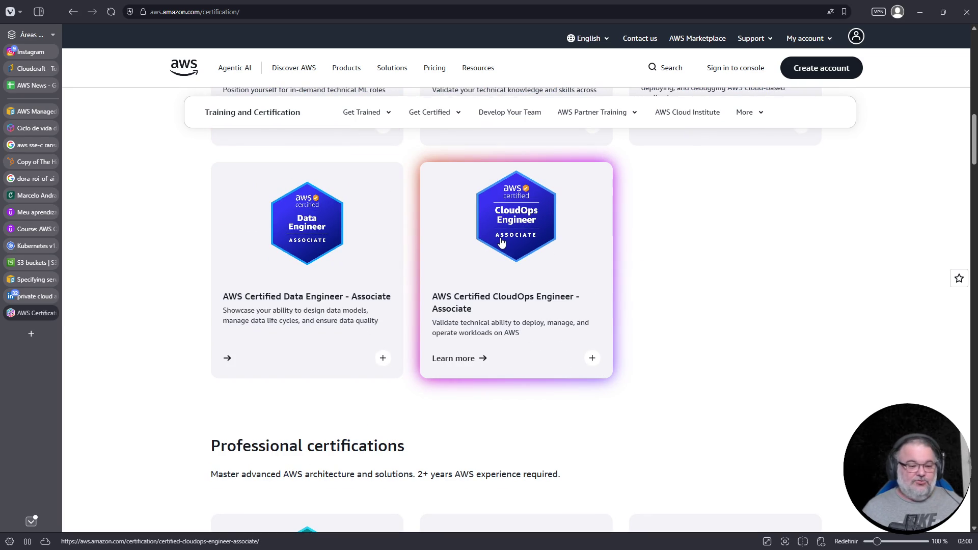
{"action": "scroll", "coordinate": [501, 243], "scroll_direction": "up", "scroll_amount": 3}
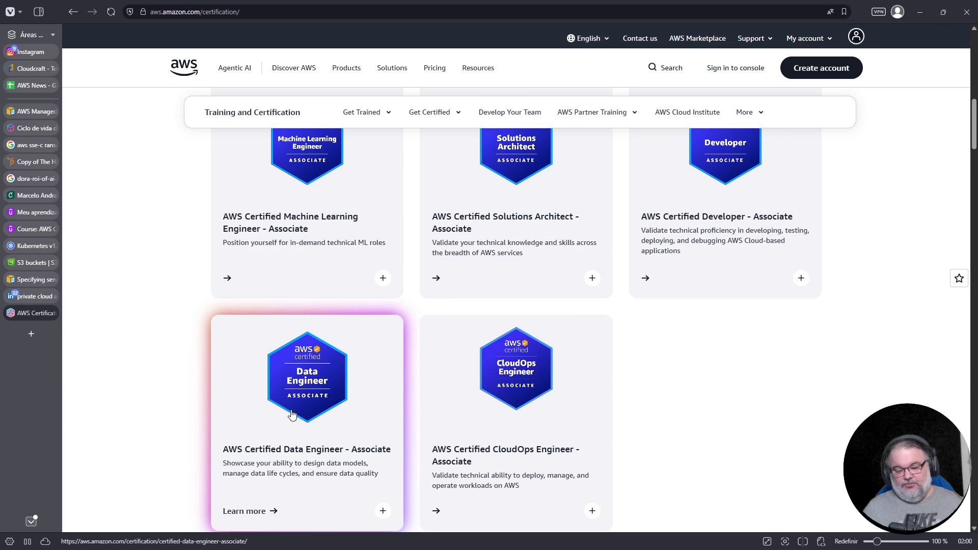
{"action": "left_click", "coordinate": [32, 197]}
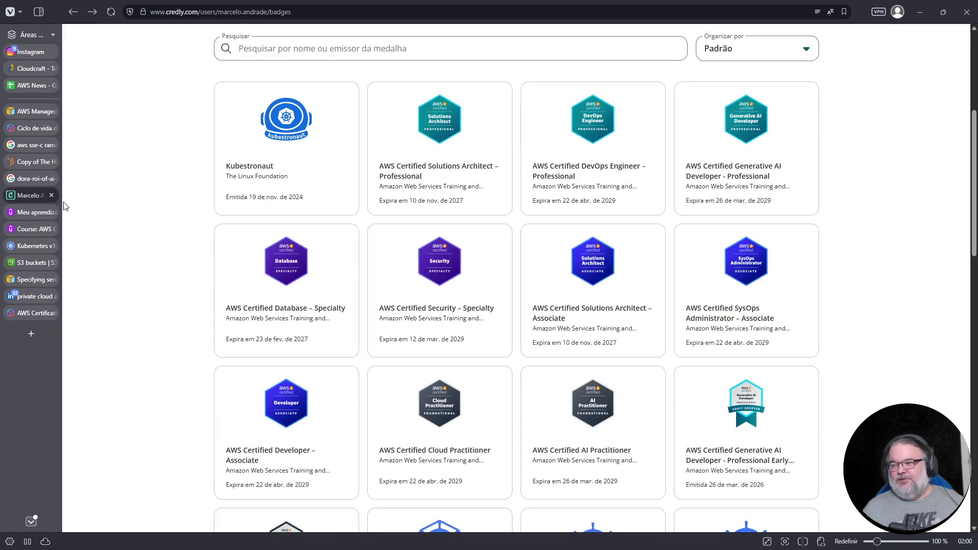
- View the CKAD badge details and another earned badge, then go back to the English AWS Certification page
{"action": "scroll", "coordinate": [657, 307], "scroll_direction": "down", "scroll_amount": 5}
{"action": "scroll", "coordinate": [658, 307], "scroll_direction": "down", "scroll_amount": 1}
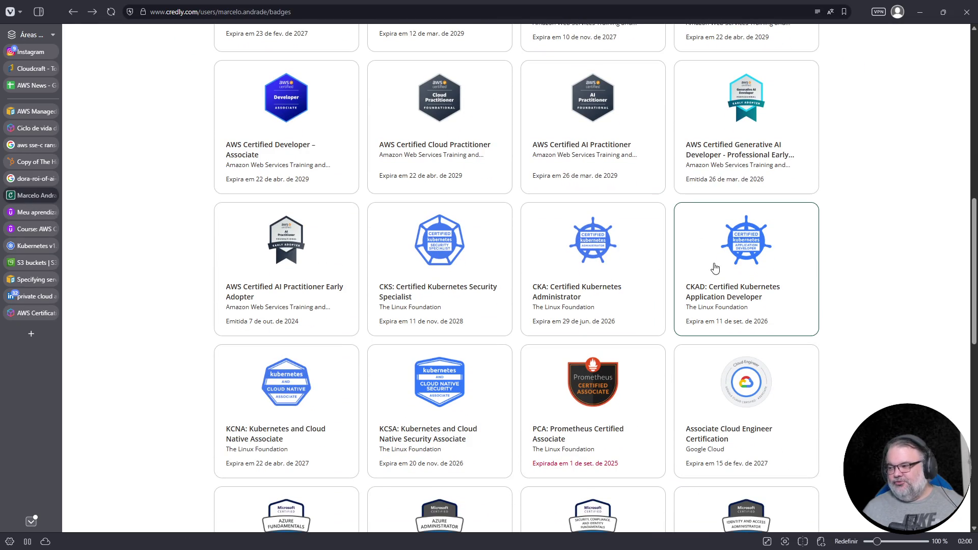
{"action": "left_click", "coordinate": [746, 252]}
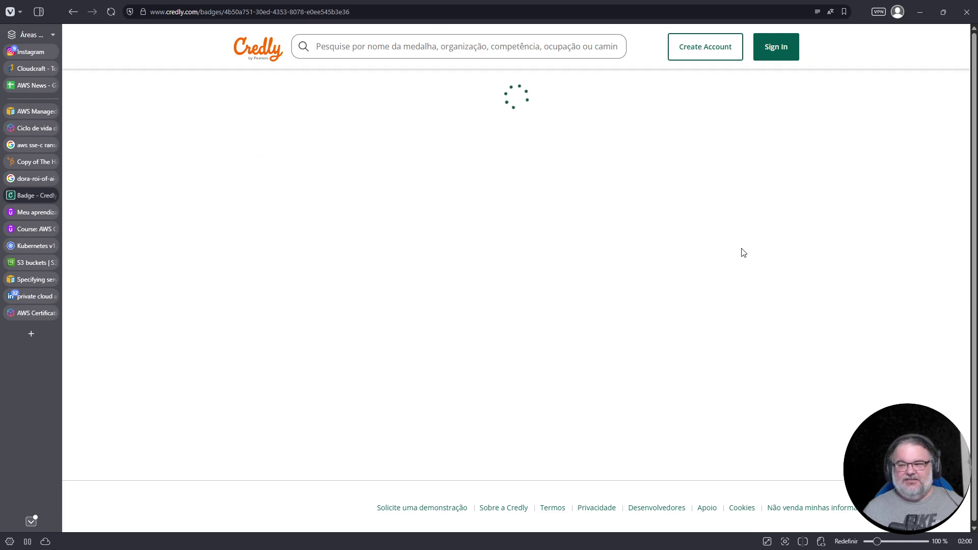
{"action": "left_click", "coordinate": [73, 12]}
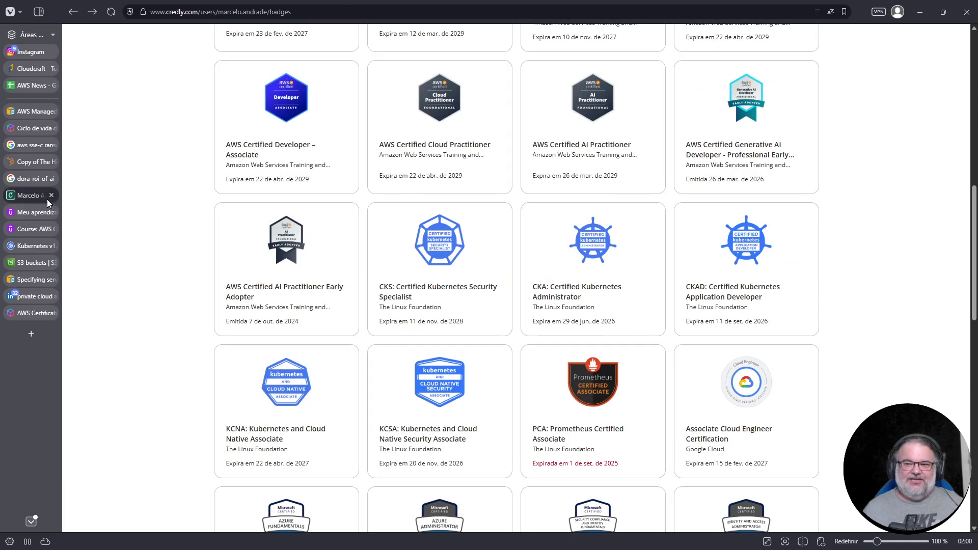
{"action": "left_click", "coordinate": [74, 14]}
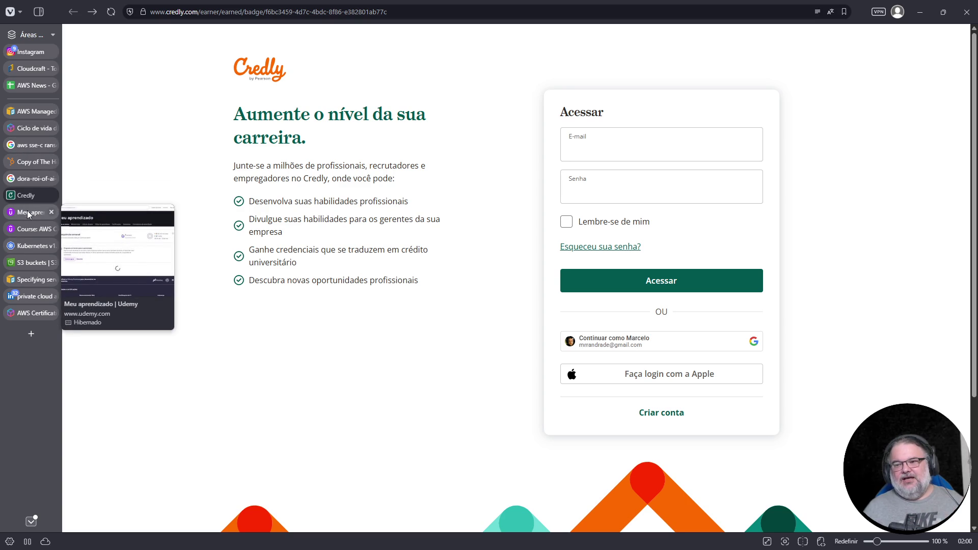
{"action": "left_click", "coordinate": [25, 313]}
{"action": "scroll", "coordinate": [448, 357], "scroll_direction": "up", "scroll_amount": 2}
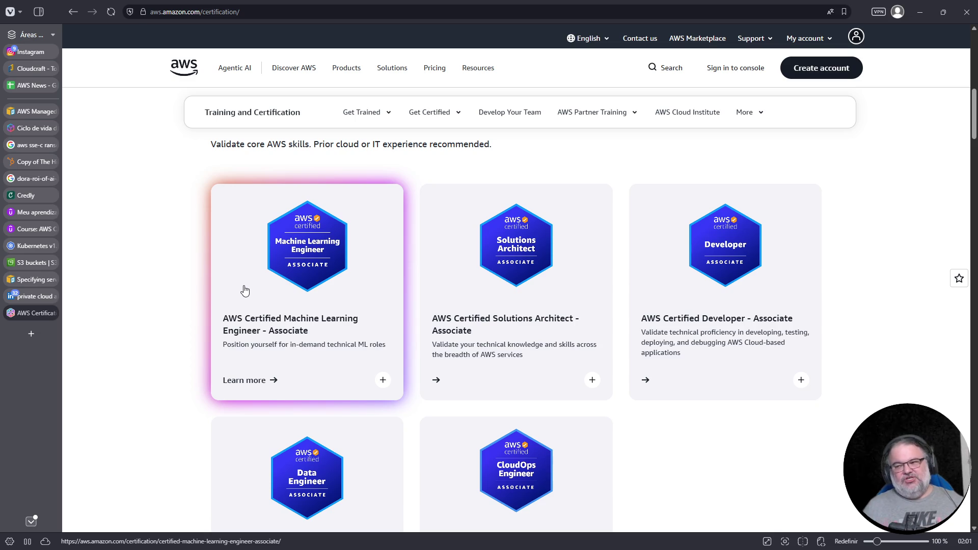
{"action": "scroll", "coordinate": [245, 290], "scroll_direction": "up", "scroll_amount": 7}
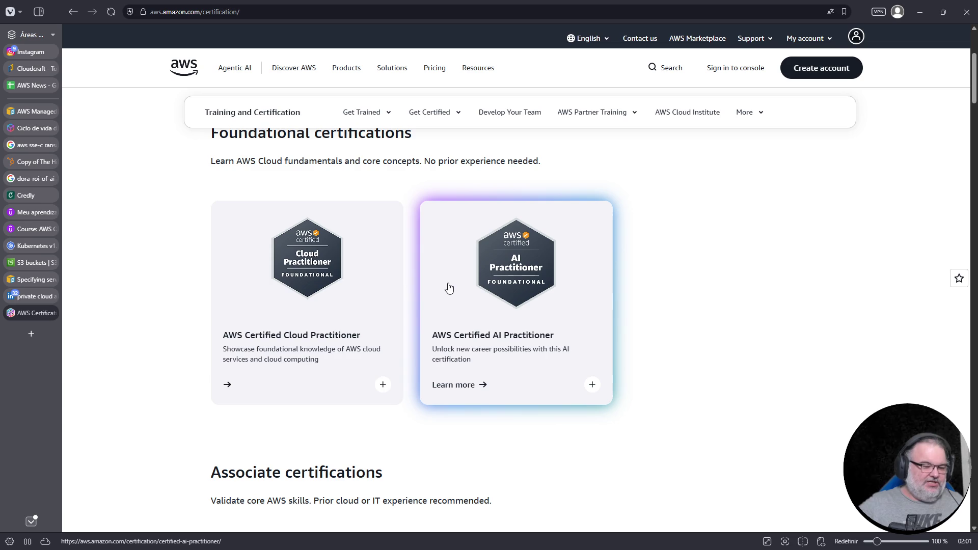
{"action": "scroll", "coordinate": [449, 288], "scroll_direction": "down", "scroll_amount": 10}
{"action": "scroll", "coordinate": [432, 322], "scroll_direction": "down", "scroll_amount": 10}
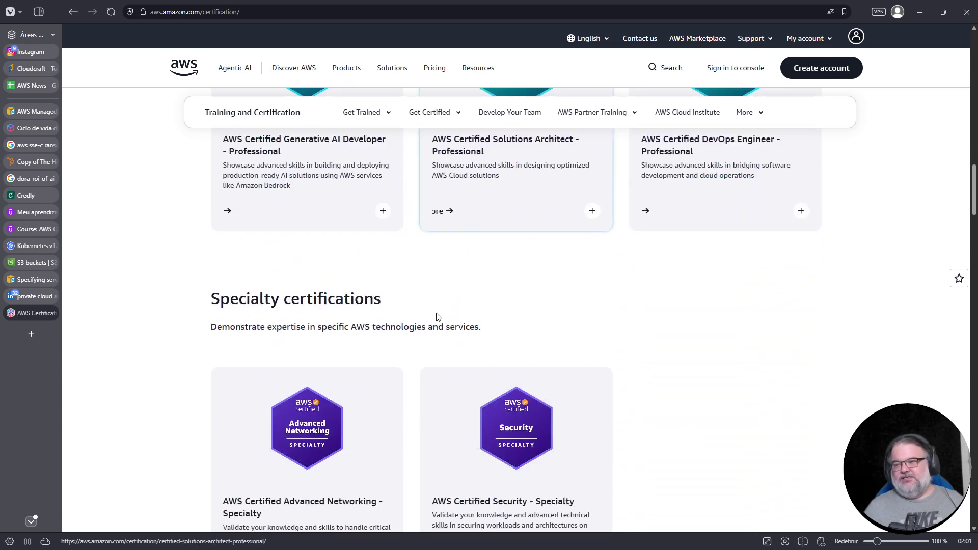
{"action": "scroll", "coordinate": [437, 319], "scroll_direction": "up", "scroll_amount": 3}
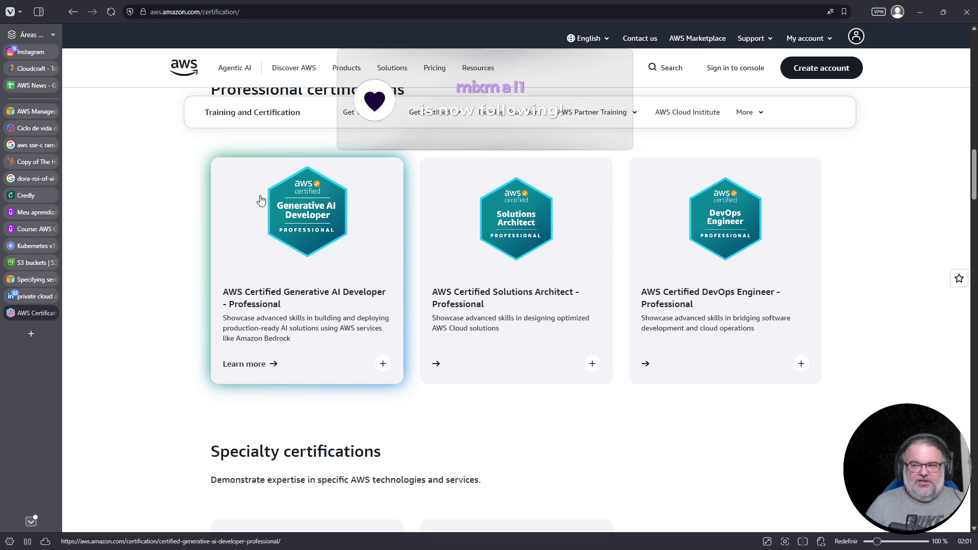
{"action": "scroll", "coordinate": [282, 239], "scroll_direction": "up", "scroll_amount": 6}
{"action": "scroll", "coordinate": [281, 239], "scroll_direction": "up", "scroll_amount": 5}
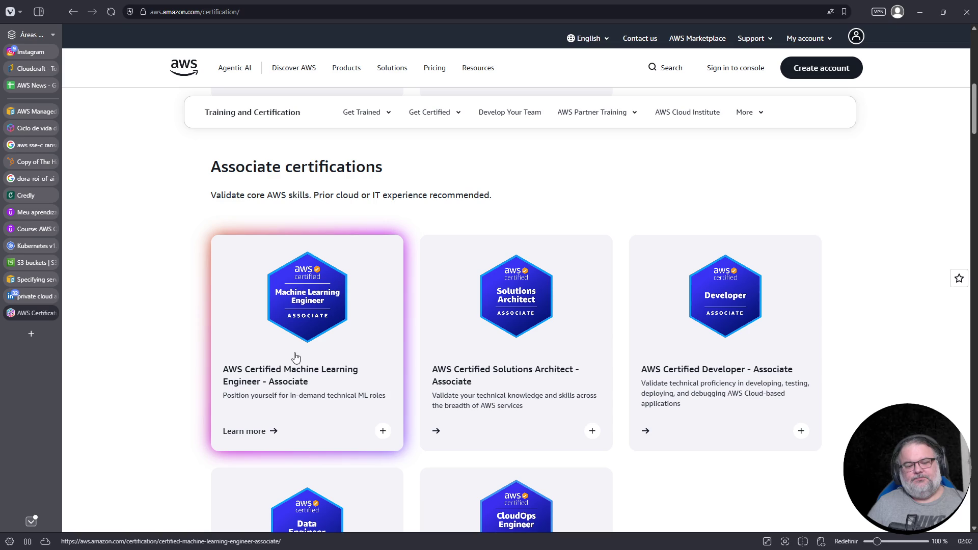
{"action": "scroll", "coordinate": [553, 348], "scroll_direction": "down", "scroll_amount": 2}
{"action": "scroll", "coordinate": [554, 348], "scroll_direction": "down", "scroll_amount": 12}
{"action": "scroll", "coordinate": [554, 347], "scroll_direction": "up", "scroll_amount": 2}
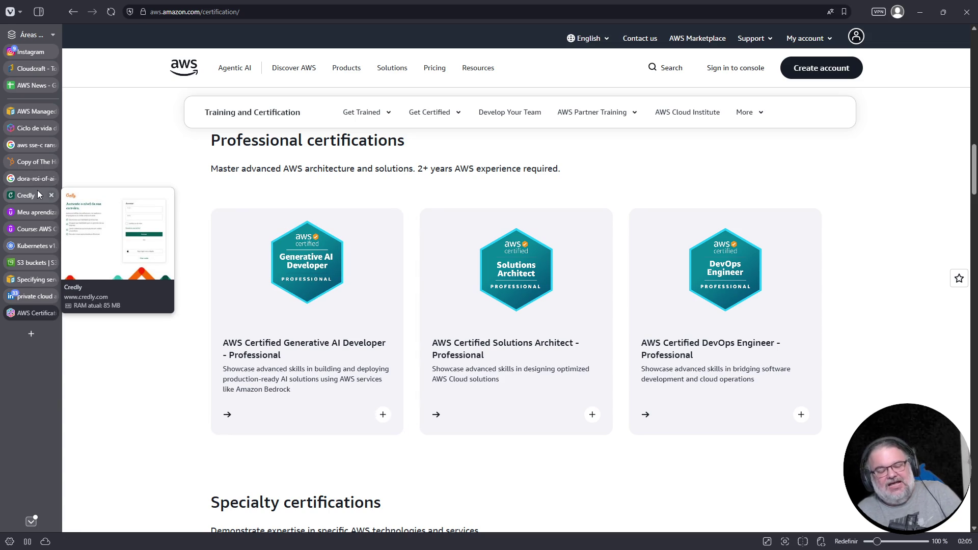
- Back in the AWS News sheet, read the full DocumentDB 5.0-to-8.0 upgrade headline in E184
{"action": "left_click", "coordinate": [36, 85]}
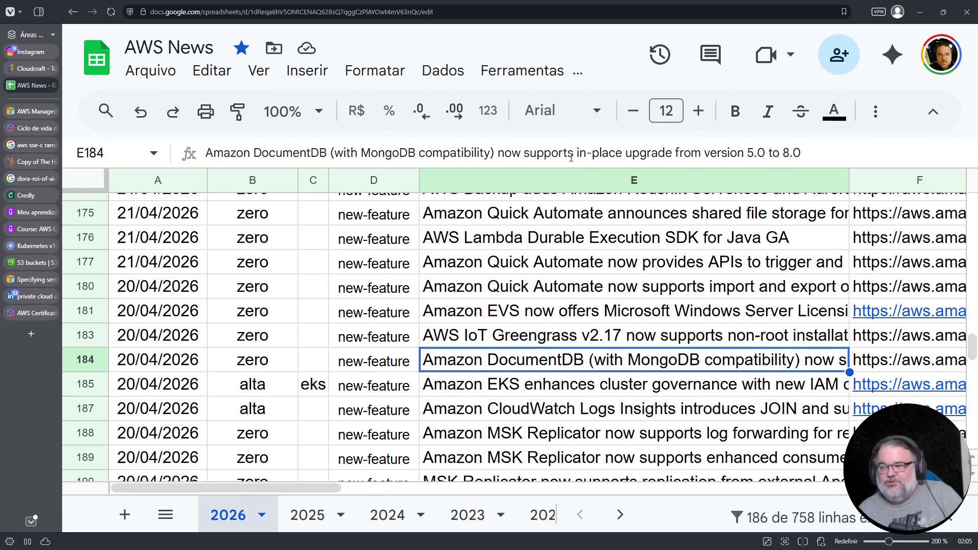
{"action": "left_click_drag", "start_coordinate": [575, 153], "coordinate": [815, 149]}
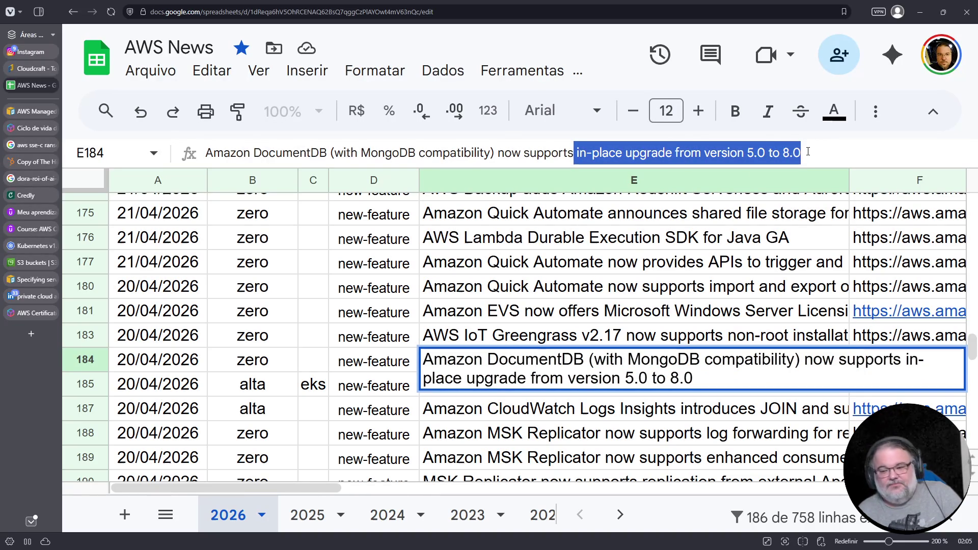
- Move up to row 180 and bold 'Amazon Quick' in its Quick Automate headline
{"action": "left_click", "coordinate": [472, 326]}
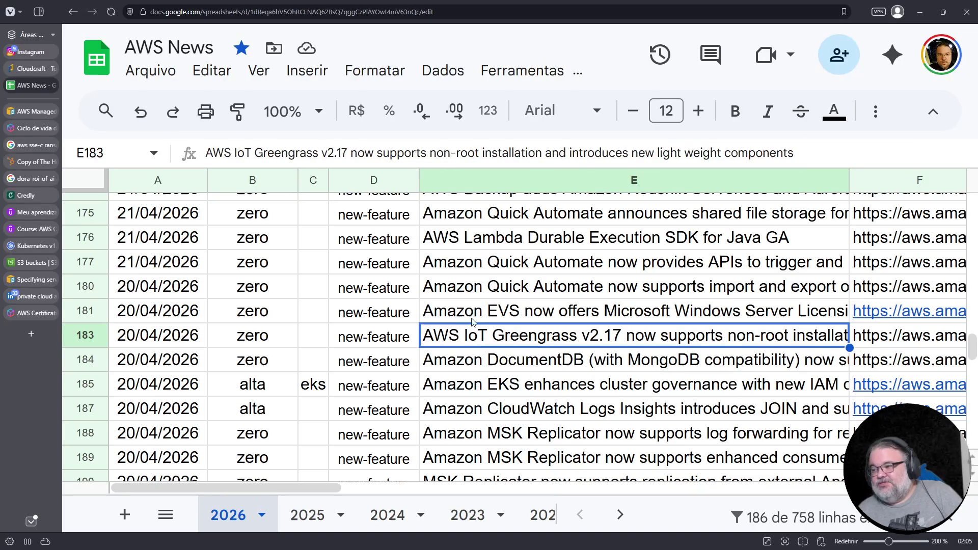
{"action": "left_click", "coordinate": [473, 316]}
{"action": "left_click", "coordinate": [489, 294]}
{"action": "left_click", "coordinate": [488, 270]}
{"action": "left_click", "coordinate": [489, 286]}
{"action": "left_click", "coordinate": [489, 286]}
{"action": "left_click_drag", "start_coordinate": [530, 287], "coordinate": [408, 264]}
{"action": "left_click", "coordinate": [735, 110]}
- Bold 'Amazon Quick' in the row 177 Quick Automate headline
{"action": "double_click", "coordinate": [524, 261]}
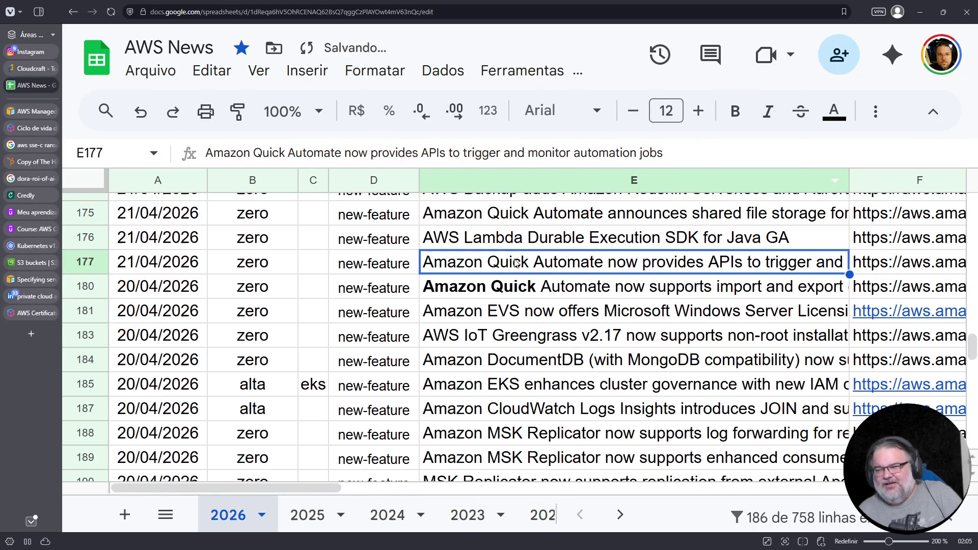
{"action": "mouse_move", "coordinate": [527, 261]}
{"action": "left_mouse_down"}
{"action": "mouse_move", "coordinate": [502, 261]}
{"action": "mouse_move", "coordinate": [479, 243]}
{"action": "left_mouse_up"}
{"action": "left_click", "coordinate": [735, 110]}
{"action": "left_click", "coordinate": [509, 308]}
- Bold 'Amazon Quick' in the row 175 headline, then move to the row 173 Aurora serverless headline
{"action": "scroll", "coordinate": [510, 311], "scroll_direction": "up", "scroll_amount": 4}
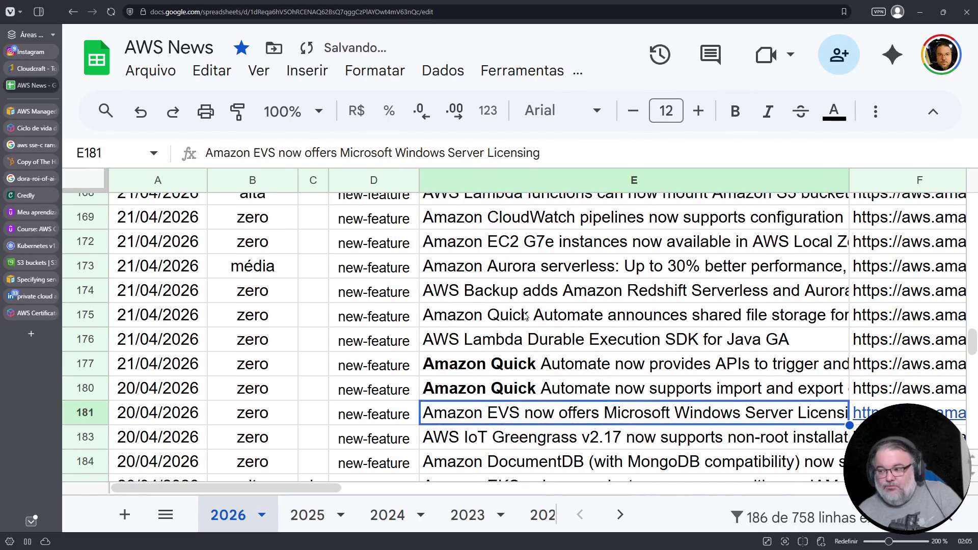
{"action": "left_click", "coordinate": [523, 312]}
{"action": "key", "text": "Return"}
{"action": "left_click", "coordinate": [530, 312]}
{"action": "left_click_drag", "start_coordinate": [530, 312], "coordinate": [423, 314]}
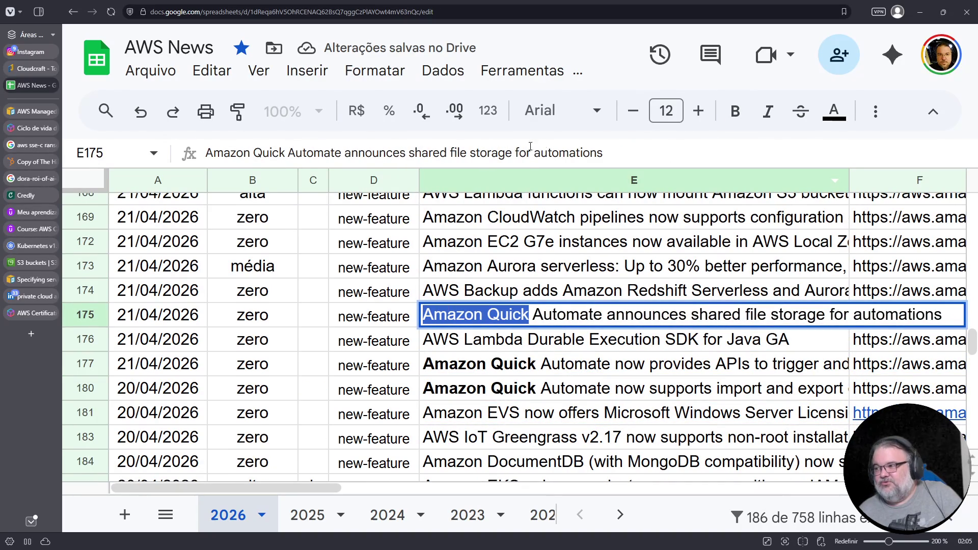
{"action": "left_click", "coordinate": [735, 110]}
{"action": "left_click", "coordinate": [504, 292]}
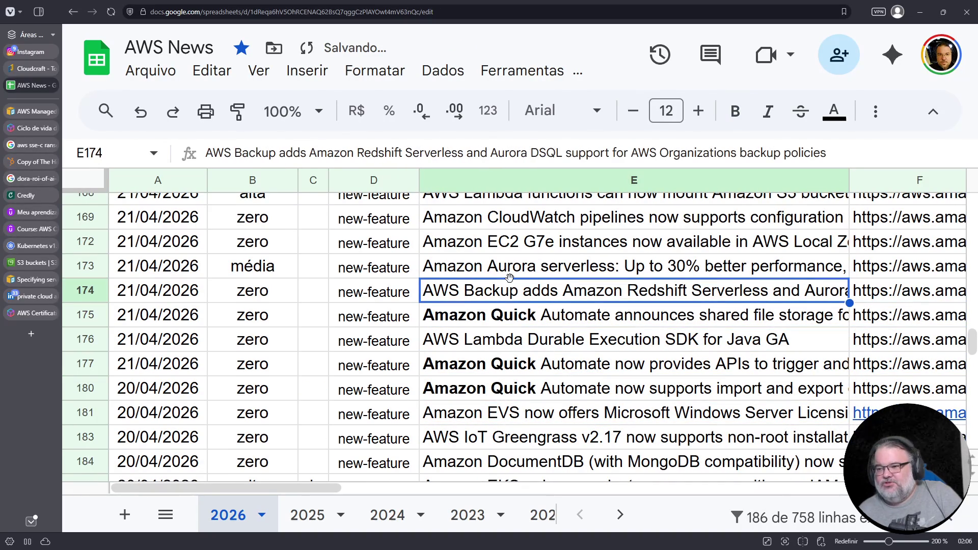
{"action": "scroll", "coordinate": [507, 285], "scroll_direction": "up", "scroll_amount": 2}
{"action": "left_click", "coordinate": [509, 320]}
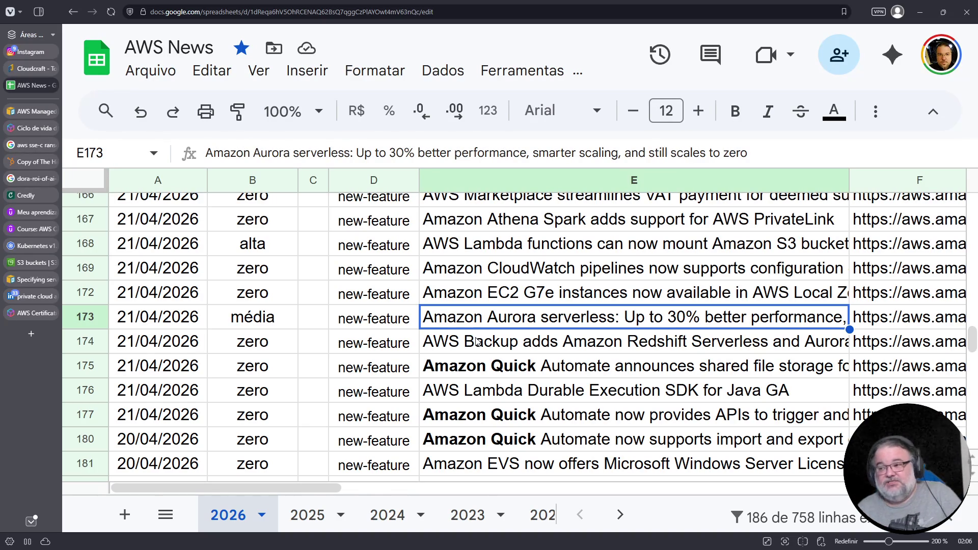
{"action": "left_click", "coordinate": [500, 288]}
{"action": "left_click", "coordinate": [480, 265]}
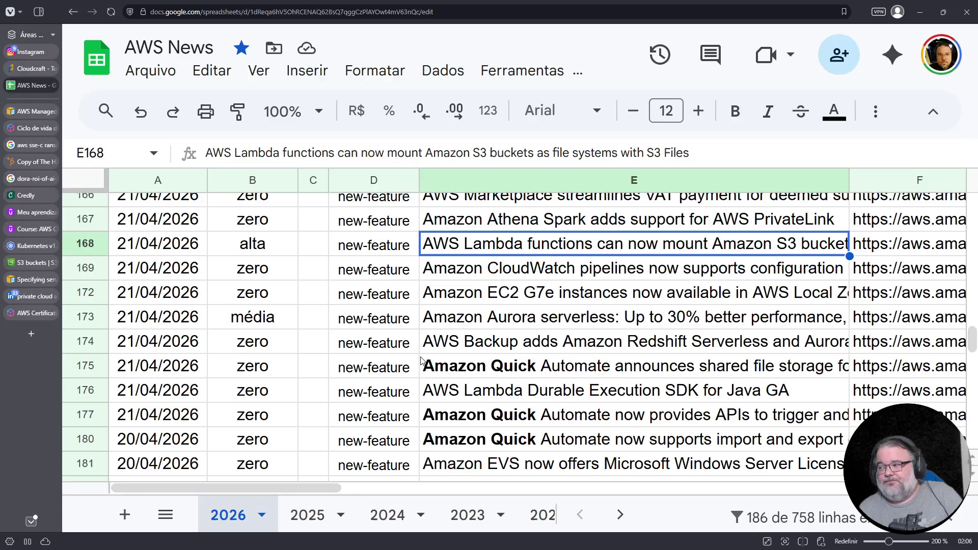
{"action": "scroll", "coordinate": [504, 335], "scroll_direction": "up", "scroll_amount": 1}
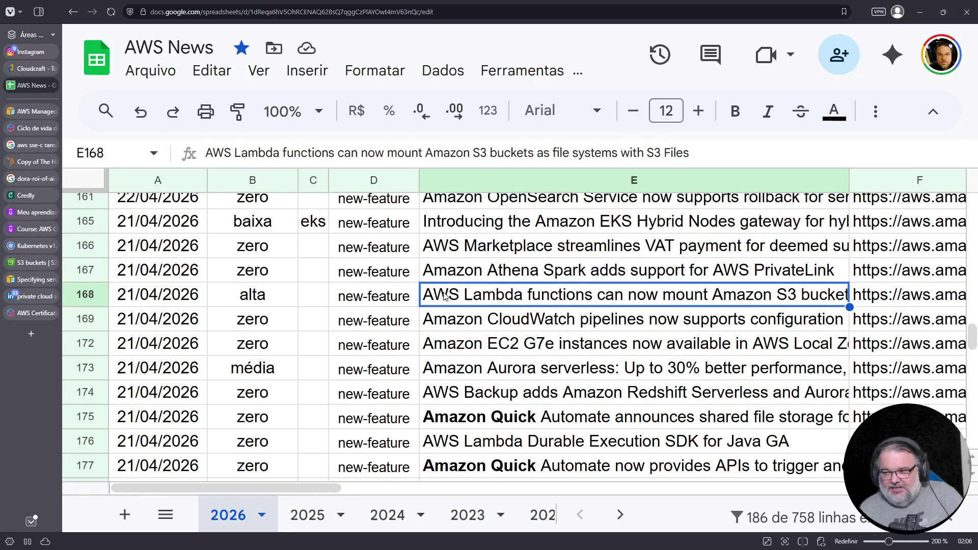
{"action": "double_click", "coordinate": [650, 296]}
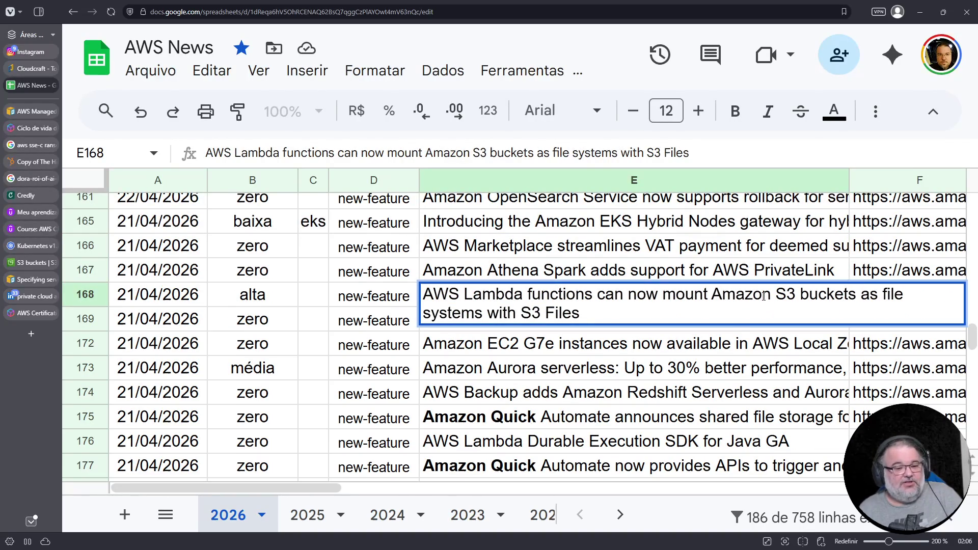
{"action": "left_click", "coordinate": [633, 368]}
{"action": "scroll", "coordinate": [552, 344], "scroll_direction": "up", "scroll_amount": 1}
{"action": "left_click", "coordinate": [502, 308]}
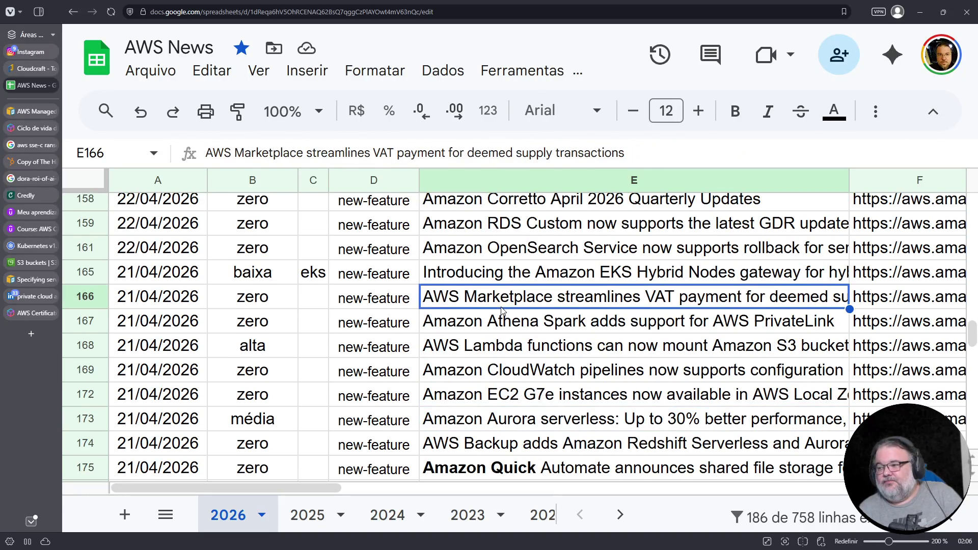
{"action": "left_click", "coordinate": [492, 281]}
{"action": "double_click", "coordinate": [570, 275]}
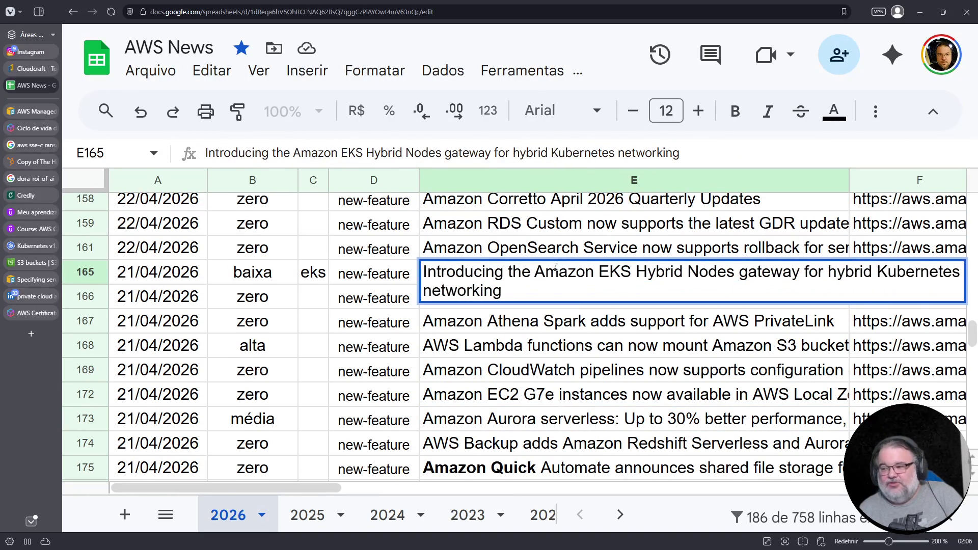
{"action": "left_click", "coordinate": [487, 319]}
{"action": "scroll", "coordinate": [489, 301], "scroll_direction": "up", "scroll_amount": 1}
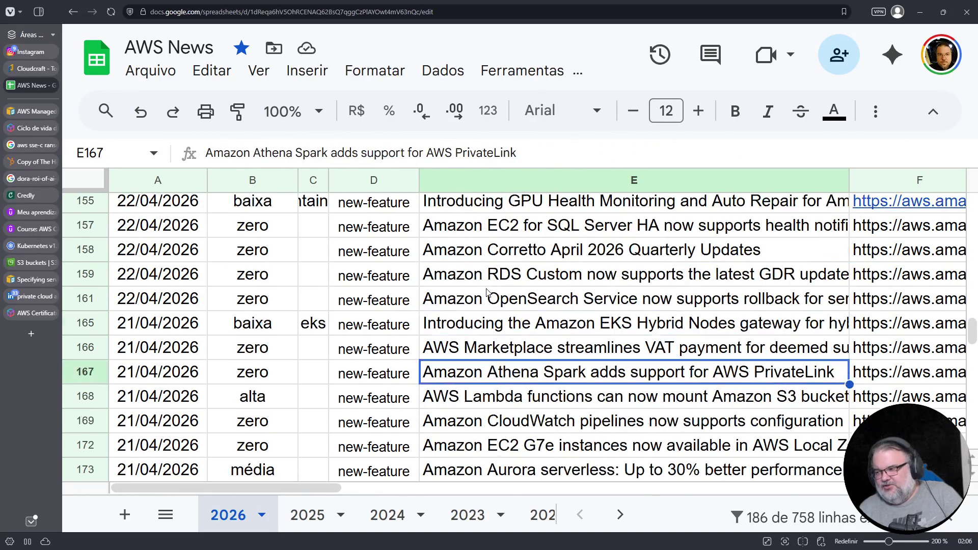
{"action": "left_click", "coordinate": [442, 323]}
{"action": "scroll", "coordinate": [443, 323], "scroll_direction": "up", "scroll_amount": 1}
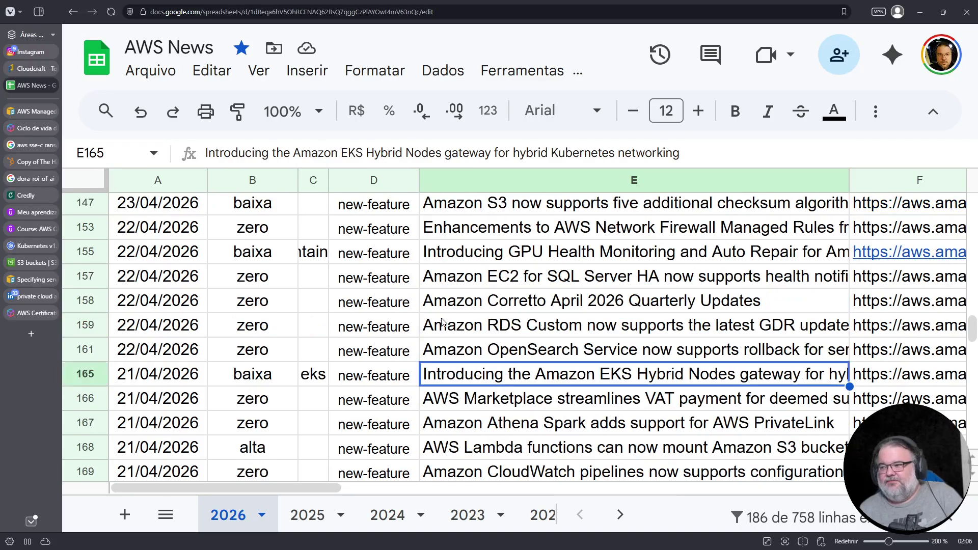
{"action": "left_click", "coordinate": [451, 261]}
{"action": "scroll", "coordinate": [450, 261], "scroll_direction": "up", "scroll_amount": 1}
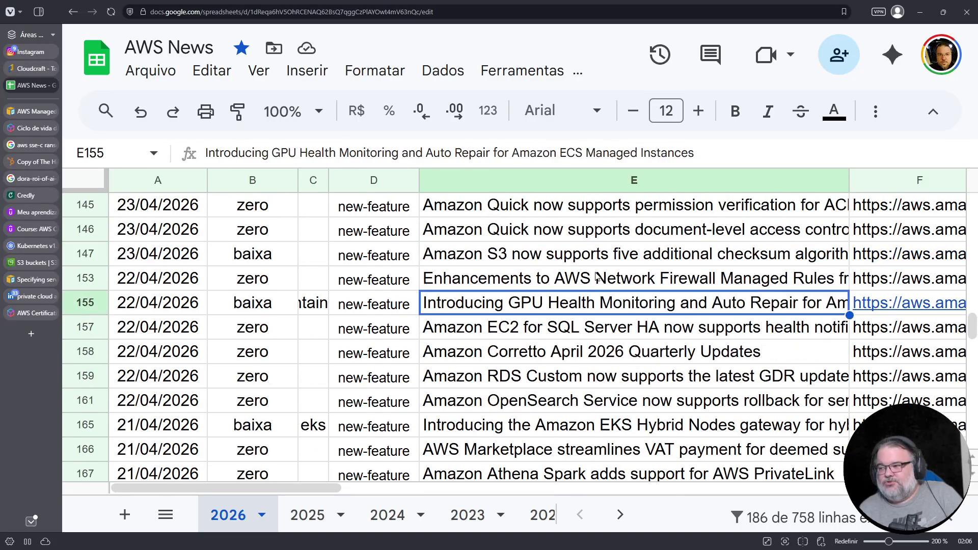
{"action": "double_click", "coordinate": [533, 304]}
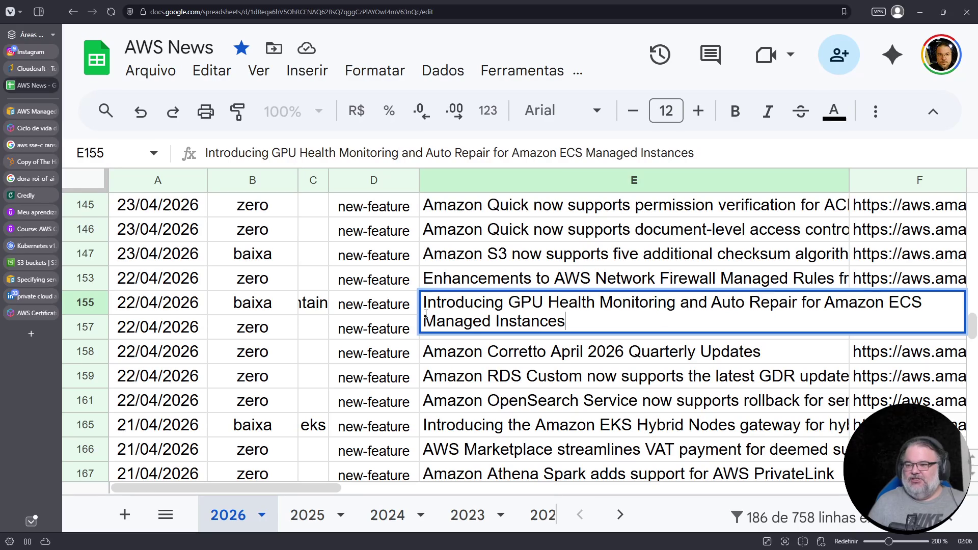
{"action": "left_click", "coordinate": [597, 350]}
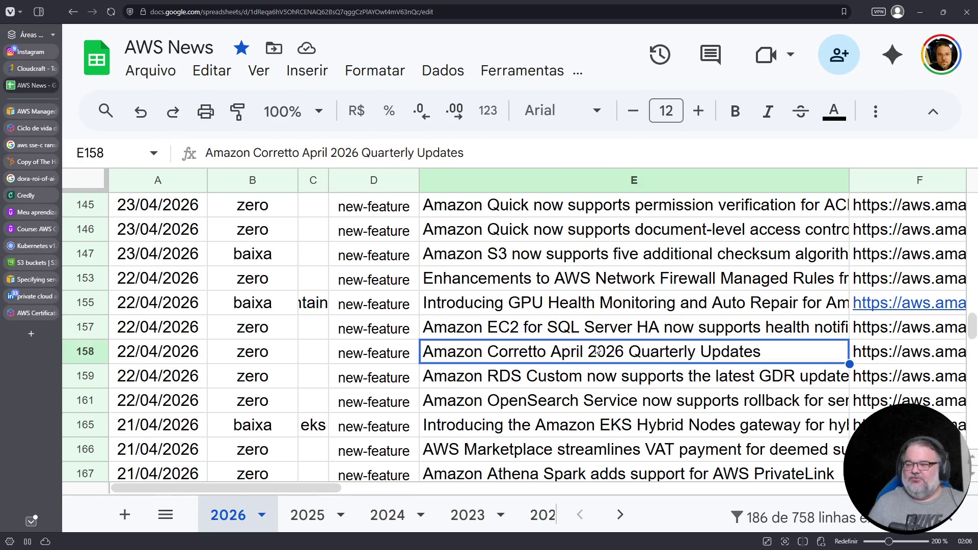
{"action": "left_click", "coordinate": [559, 306]}
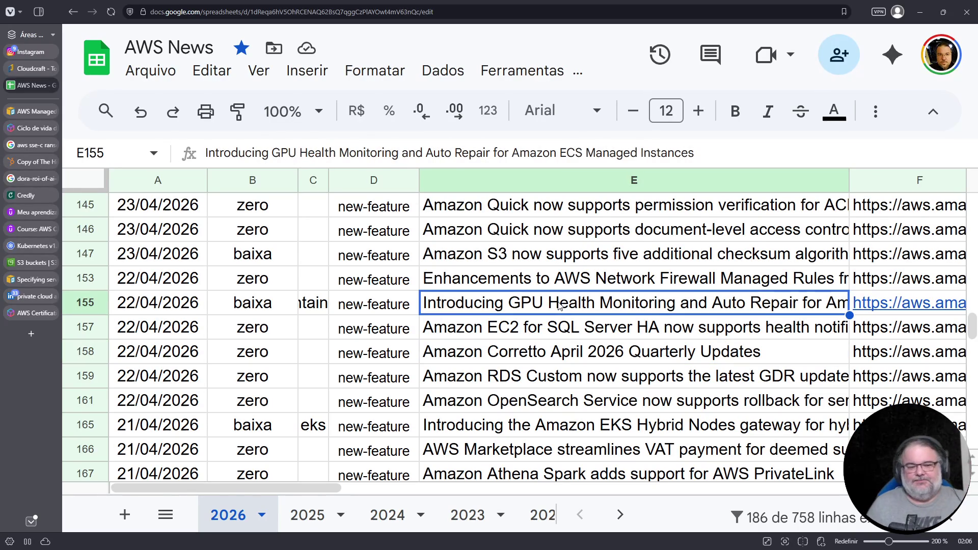
{"action": "scroll", "coordinate": [558, 311], "scroll_direction": "up", "scroll_amount": 2}
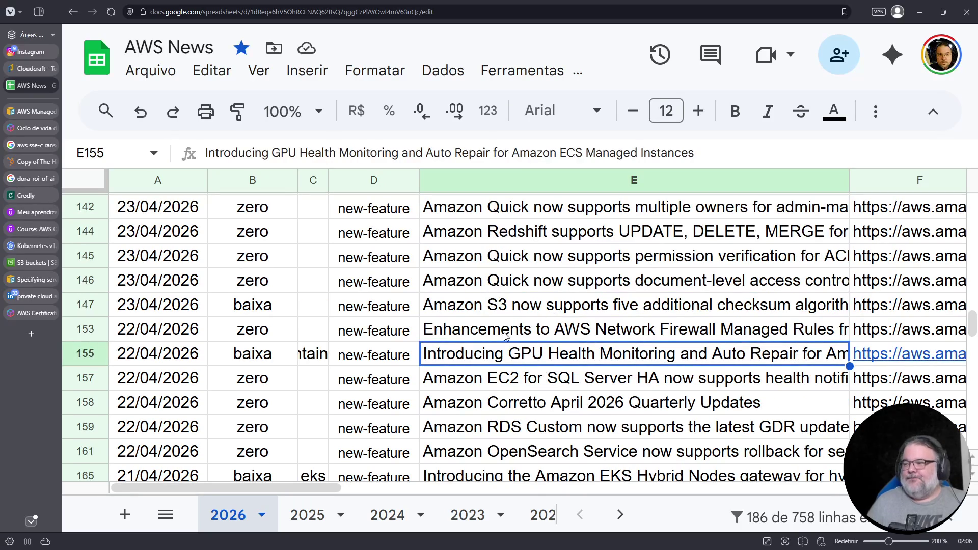
{"action": "left_click", "coordinate": [464, 333]}
{"action": "left_click", "coordinate": [475, 311]}
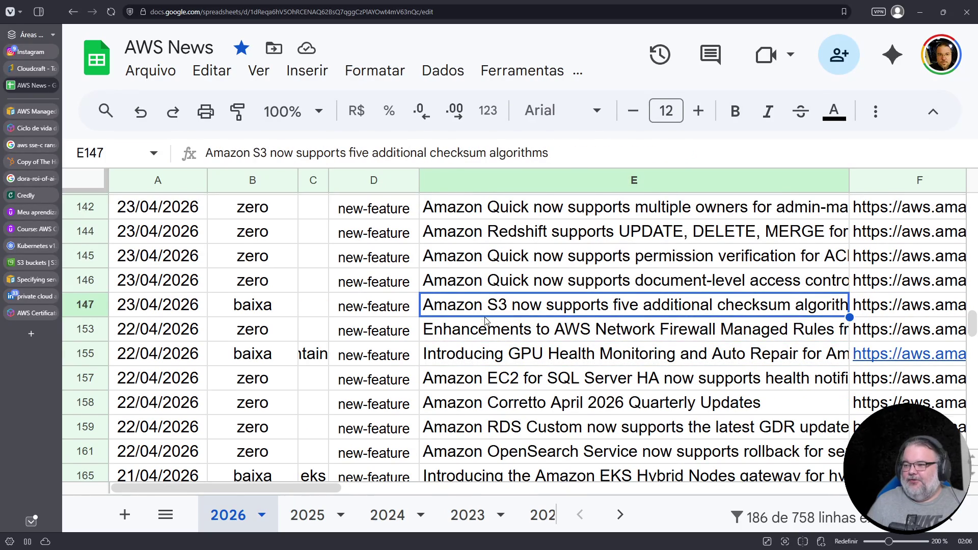
{"action": "scroll", "coordinate": [483, 322], "scroll_direction": "up", "scroll_amount": 2}
{"action": "left_click", "coordinate": [477, 332]}
{"action": "left_click", "coordinate": [482, 310]}
{"action": "scroll", "coordinate": [482, 310], "scroll_direction": "up", "scroll_amount": 2}
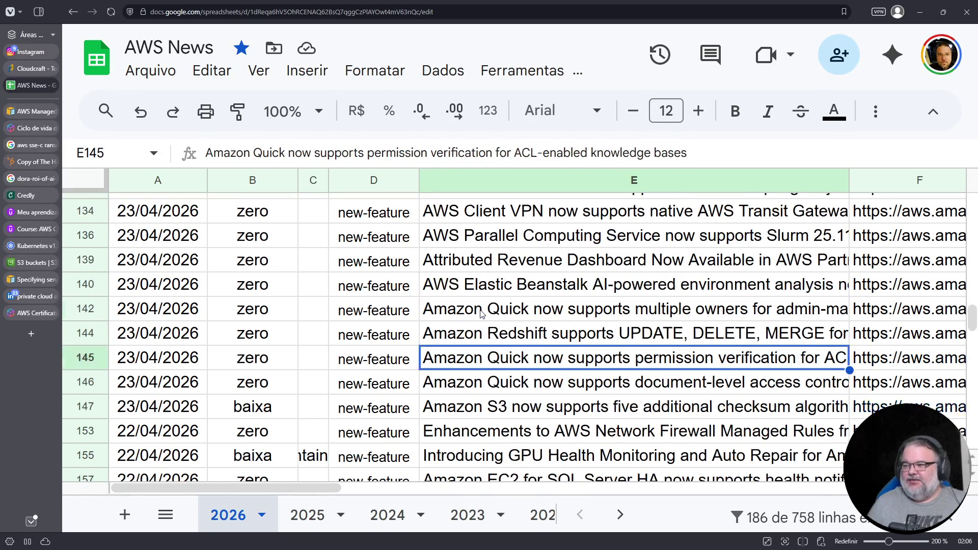
{"action": "left_click", "coordinate": [505, 376]}
{"action": "double_click", "coordinate": [530, 382]}
- Bold 'Amazon Quick' in the E146, E145 and E142 titles
{"action": "left_click_drag", "start_coordinate": [530, 382], "coordinate": [377, 381]}
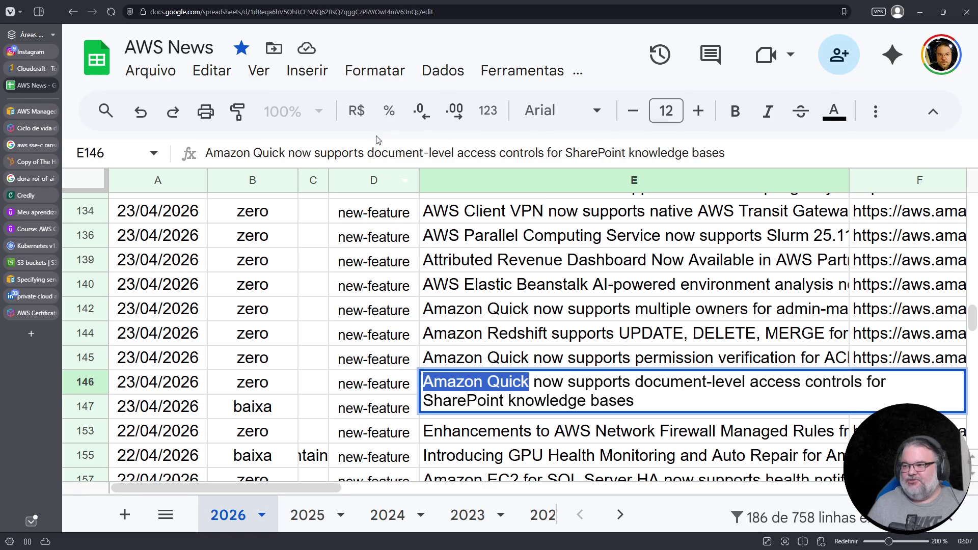
{"action": "left_click", "coordinate": [735, 110]}
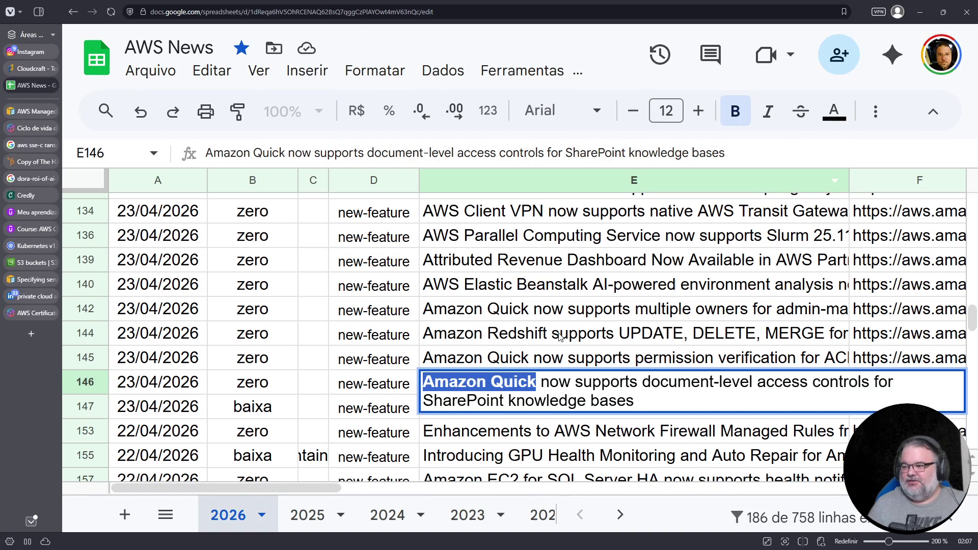
{"action": "left_click", "coordinate": [525, 367]}
{"action": "double_click", "coordinate": [527, 362]}
{"action": "left_click_drag", "start_coordinate": [528, 362], "coordinate": [396, 361]}
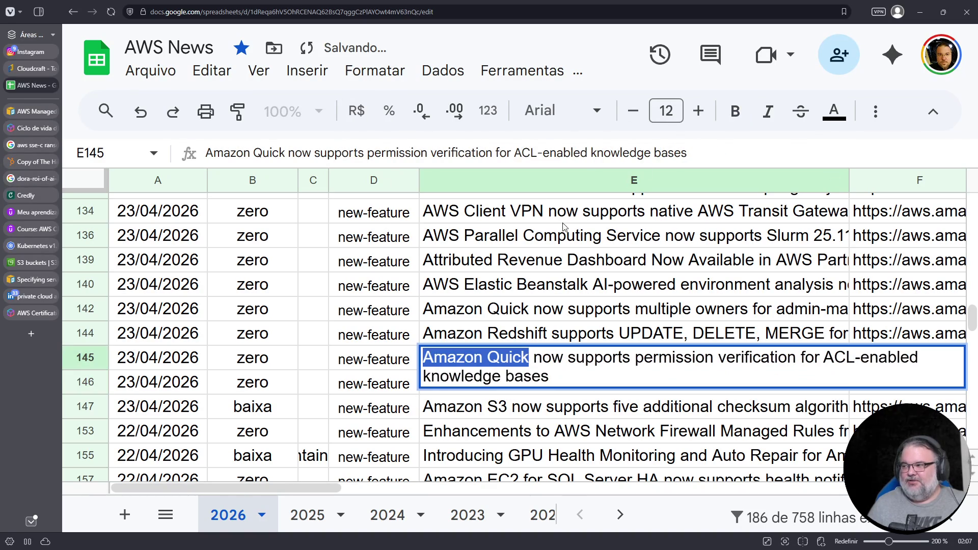
{"action": "left_click", "coordinate": [735, 110]}
{"action": "left_click", "coordinate": [510, 308]}
{"action": "double_click", "coordinate": [528, 309]}
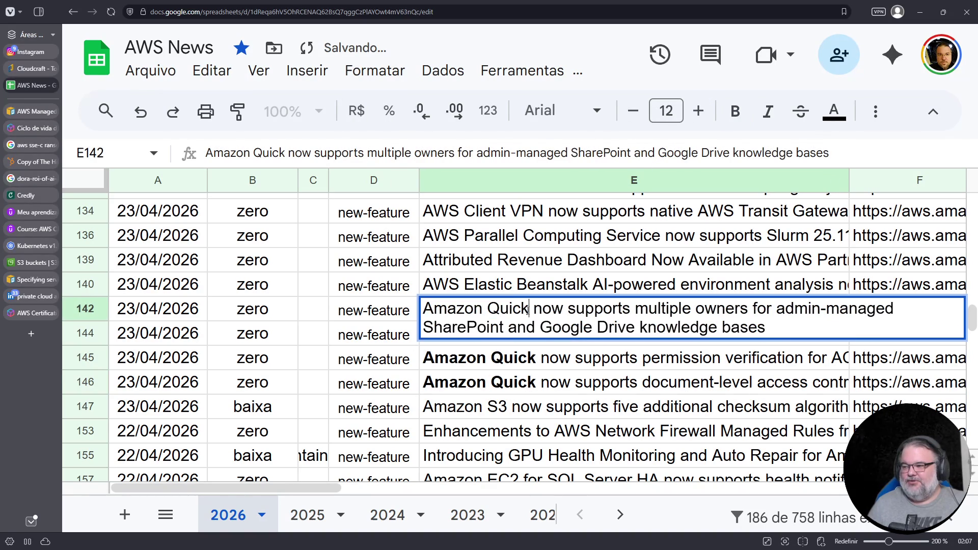
{"action": "left_click_drag", "start_coordinate": [528, 310], "coordinate": [417, 308]}
{"action": "left_click", "coordinate": [735, 111]}
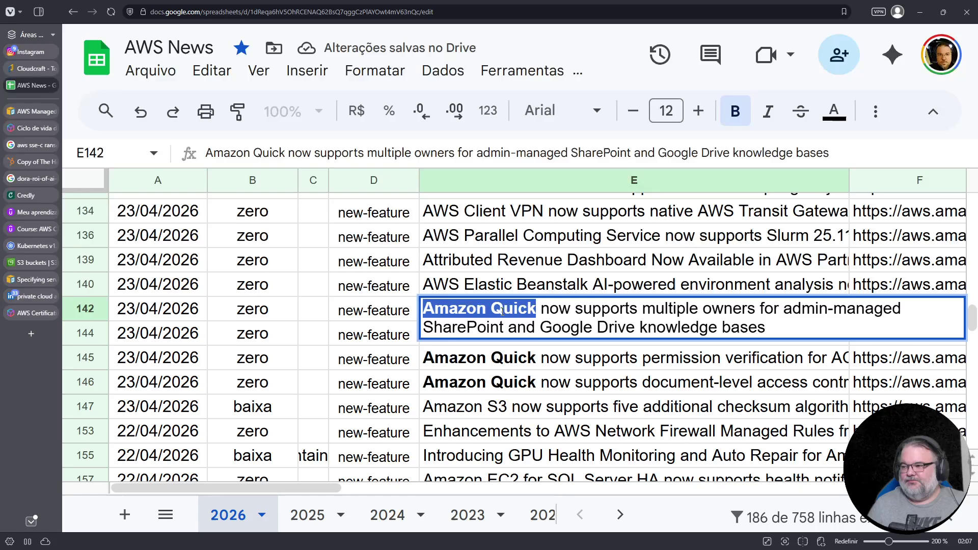
{"action": "left_click", "coordinate": [482, 286]}
- Bold 'Amazon Quick' in the E126 title
{"action": "scroll", "coordinate": [484, 288], "scroll_direction": "up", "scroll_amount": 3}
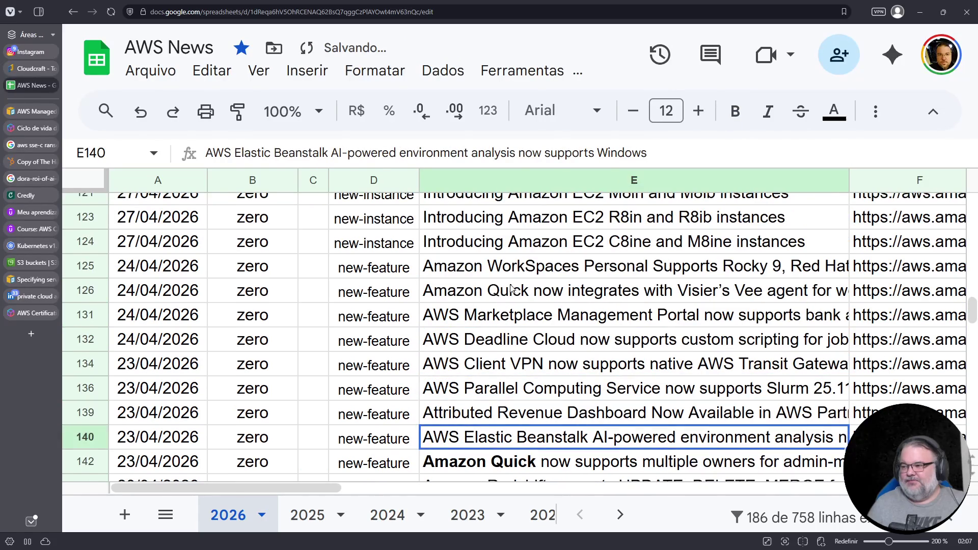
{"action": "left_click", "coordinate": [508, 294]}
{"action": "double_click", "coordinate": [529, 290]}
{"action": "left_click_drag", "start_coordinate": [529, 290], "coordinate": [422, 291]}
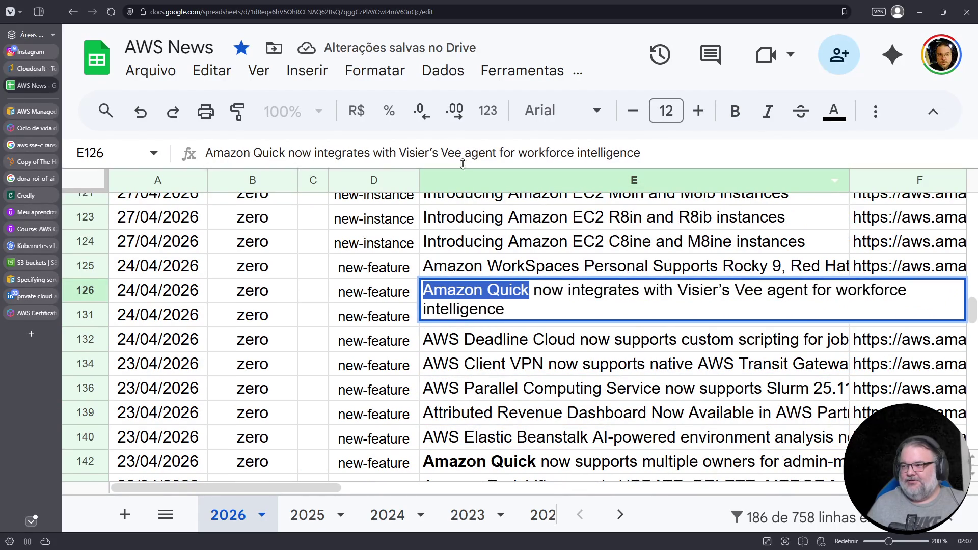
{"action": "left_click", "coordinate": [732, 118]}
{"action": "left_click", "coordinate": [550, 274]}
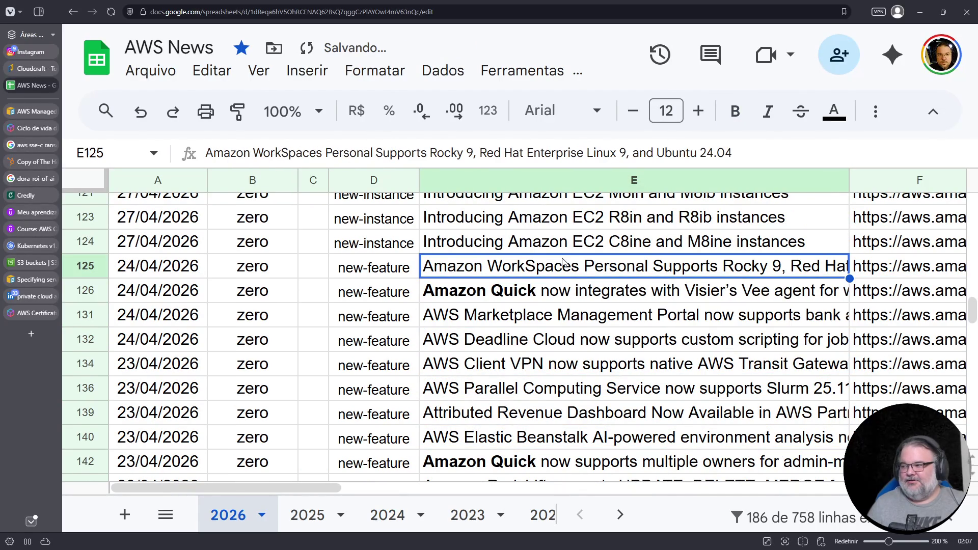
- Move up past the E114 AWS KMS title and bold 'Amazon Quick' in E111
{"action": "scroll", "coordinate": [563, 261], "scroll_direction": "up", "scroll_amount": 3}
{"action": "key", "text": "Up"}
{"action": "key", "text": "Up"}
{"action": "scroll", "coordinate": [559, 304], "scroll_direction": "up", "scroll_amount": 1}
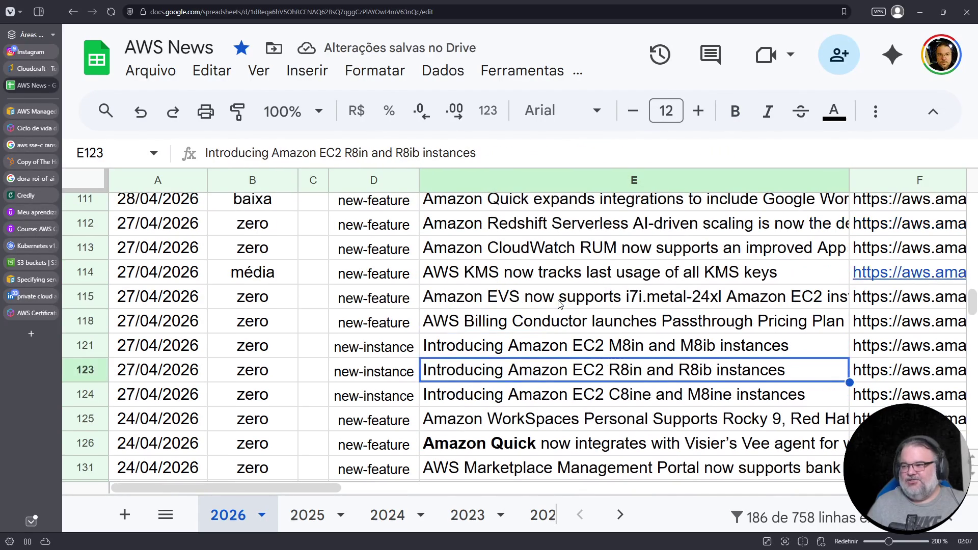
{"action": "left_click", "coordinate": [508, 281]}
{"action": "scroll", "coordinate": [517, 277], "scroll_direction": "up", "scroll_amount": 1}
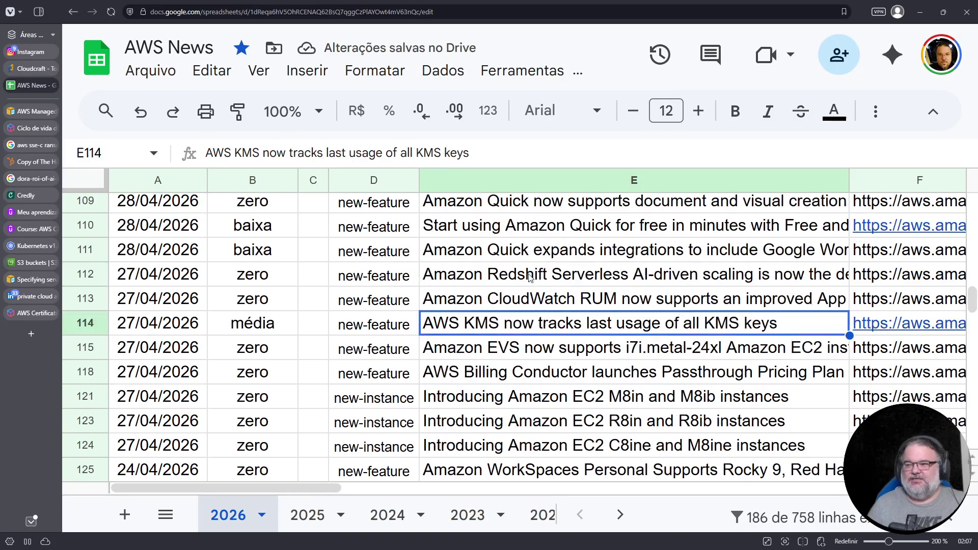
{"action": "scroll", "coordinate": [497, 287], "scroll_direction": "up", "scroll_amount": 1}
{"action": "left_click", "coordinate": [476, 300]}
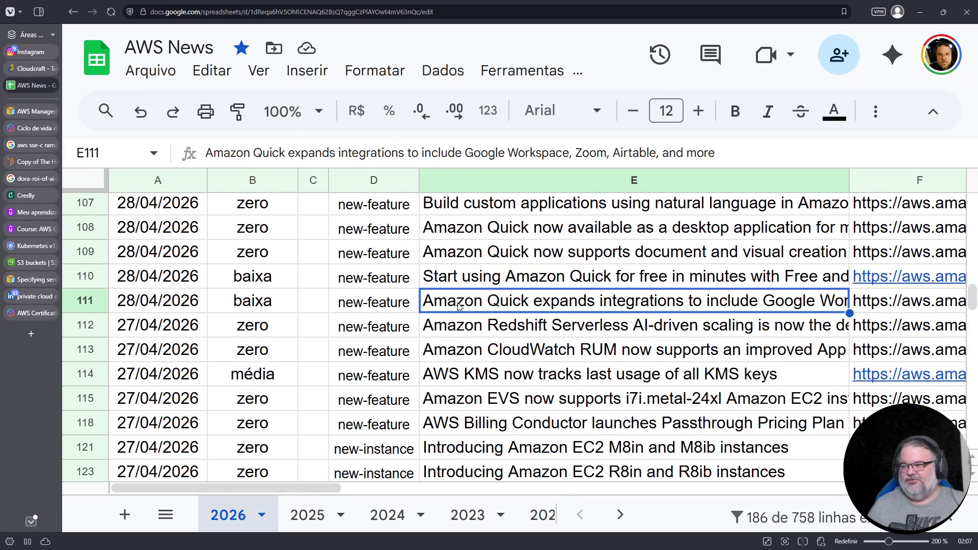
{"action": "double_click", "coordinate": [488, 308]}
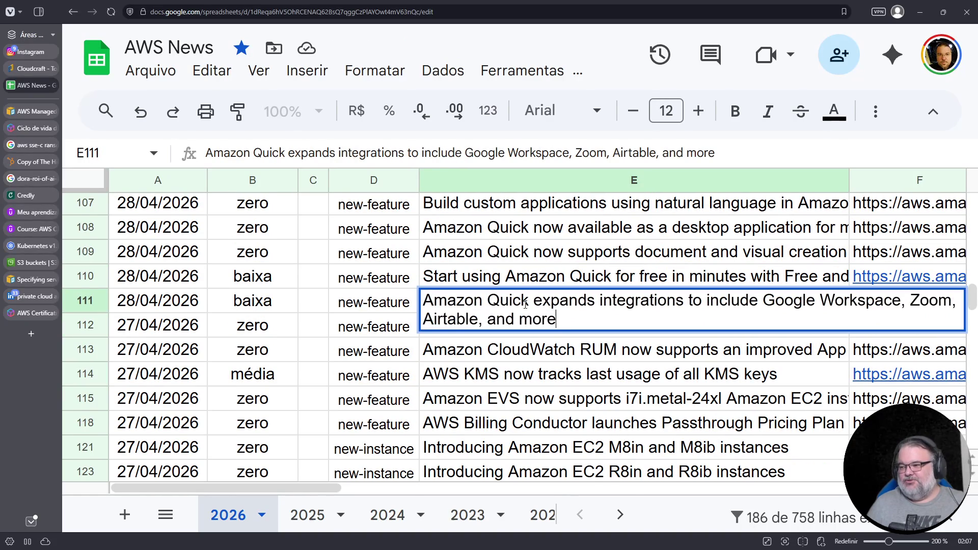
{"action": "left_click_drag", "start_coordinate": [535, 302], "coordinate": [422, 304]}
{"action": "left_click", "coordinate": [735, 111]}
{"action": "left_click", "coordinate": [581, 259]}
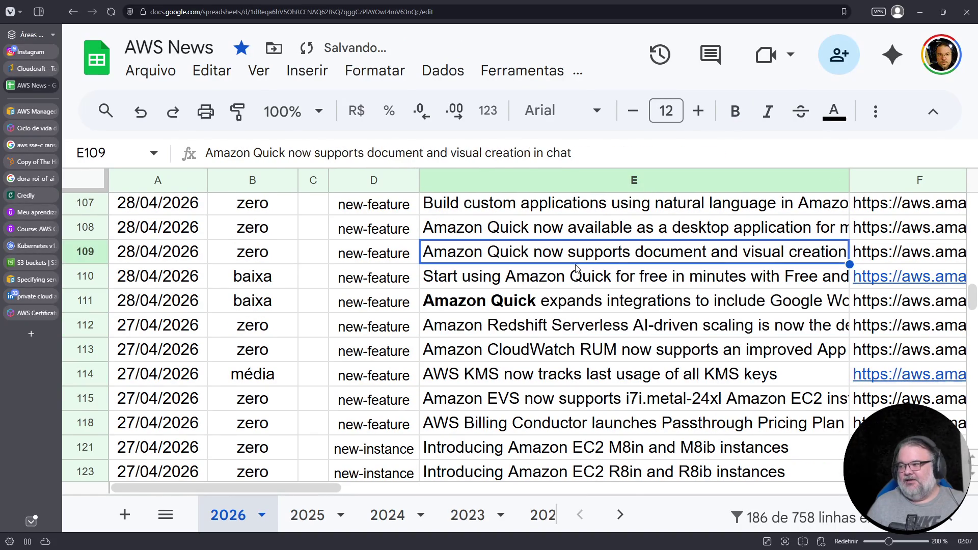
- Bold 'Amazon Quick' in the E110 title
{"action": "left_click", "coordinate": [572, 276]}
{"action": "double_click", "coordinate": [572, 275]}
{"action": "left_click_drag", "start_coordinate": [610, 276], "coordinate": [504, 273]}
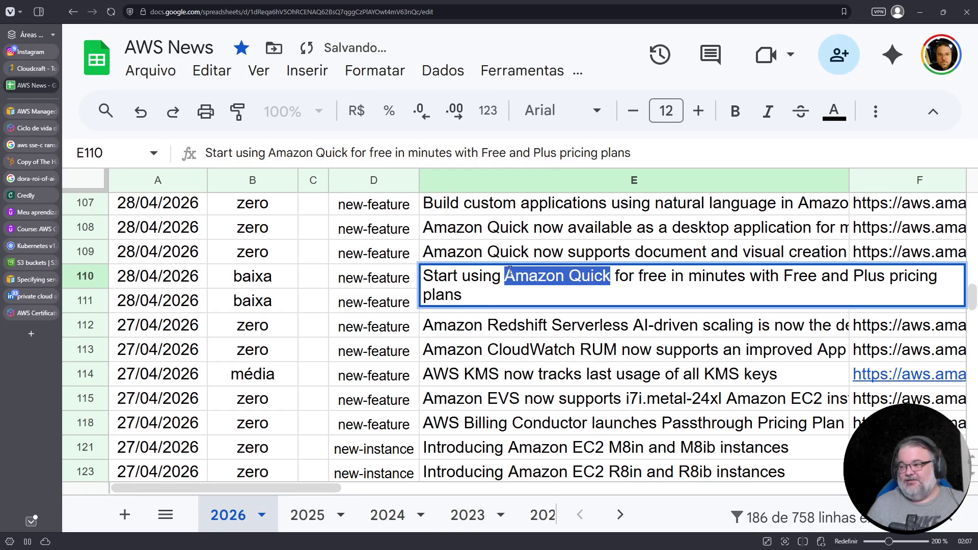
{"action": "left_click", "coordinate": [735, 111]}
{"action": "left_click", "coordinate": [557, 243]}
- Bold 'Amazon Quick' in the E109 and E108 titles
{"action": "double_click", "coordinate": [531, 251]}
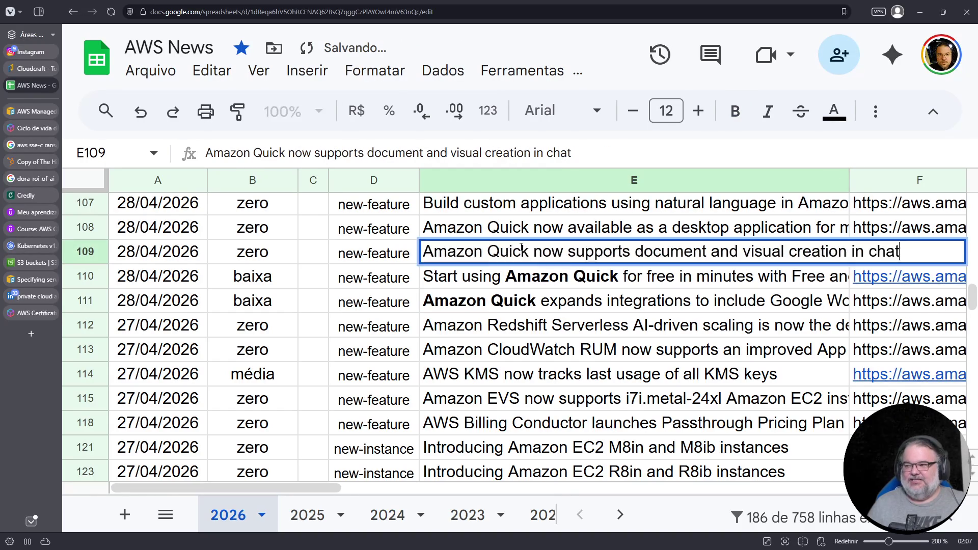
{"action": "left_click_drag", "start_coordinate": [530, 251], "coordinate": [412, 252]}
{"action": "left_click", "coordinate": [735, 111]}
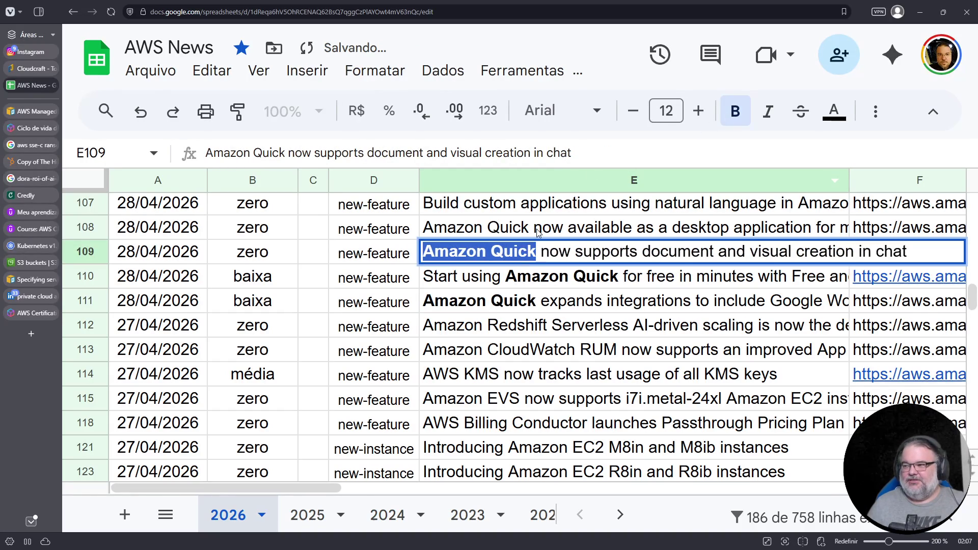
{"action": "left_click", "coordinate": [542, 232]}
{"action": "double_click", "coordinate": [530, 227]}
{"action": "left_click_drag", "start_coordinate": [530, 227], "coordinate": [414, 232]}
{"action": "left_click", "coordinate": [735, 111]}
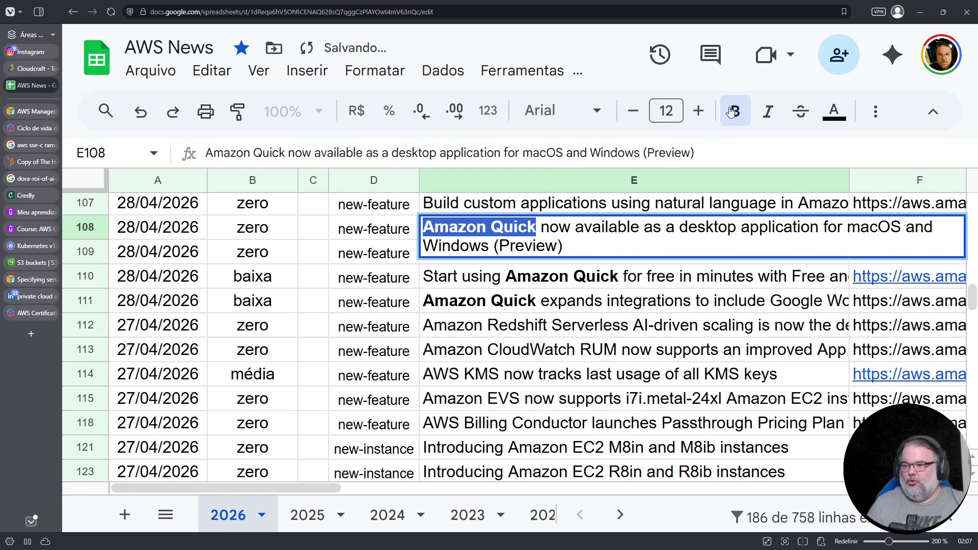
{"action": "left_click", "coordinate": [516, 277]}
- Move up past E107 and E101 and bold 'Amazon Quick' in the E94 title
{"action": "scroll", "coordinate": [507, 291], "scroll_direction": "up", "scroll_amount": 3}
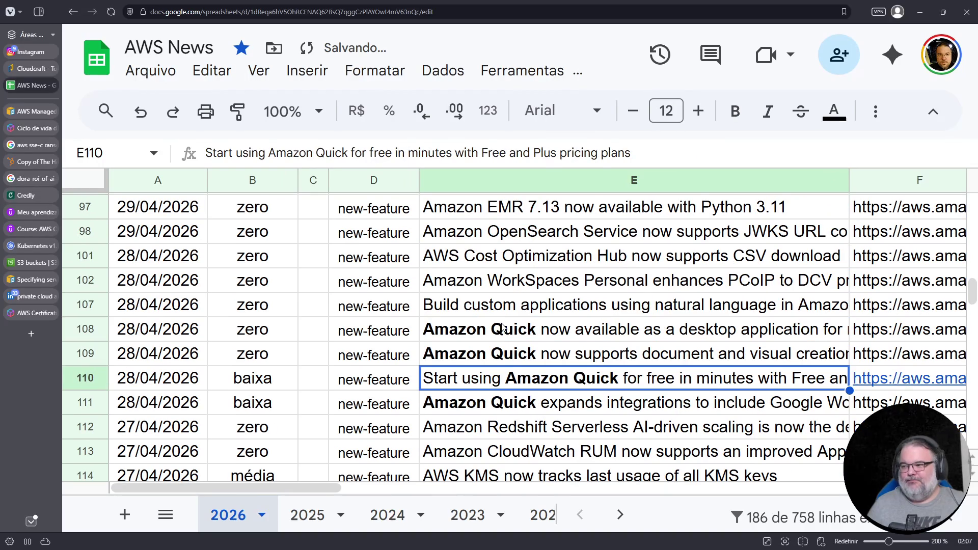
{"action": "left_click", "coordinate": [505, 312]}
{"action": "scroll", "coordinate": [514, 298], "scroll_direction": "up", "scroll_amount": 1}
{"action": "left_click", "coordinate": [507, 313]}
{"action": "scroll", "coordinate": [515, 301], "scroll_direction": "up", "scroll_amount": 1}
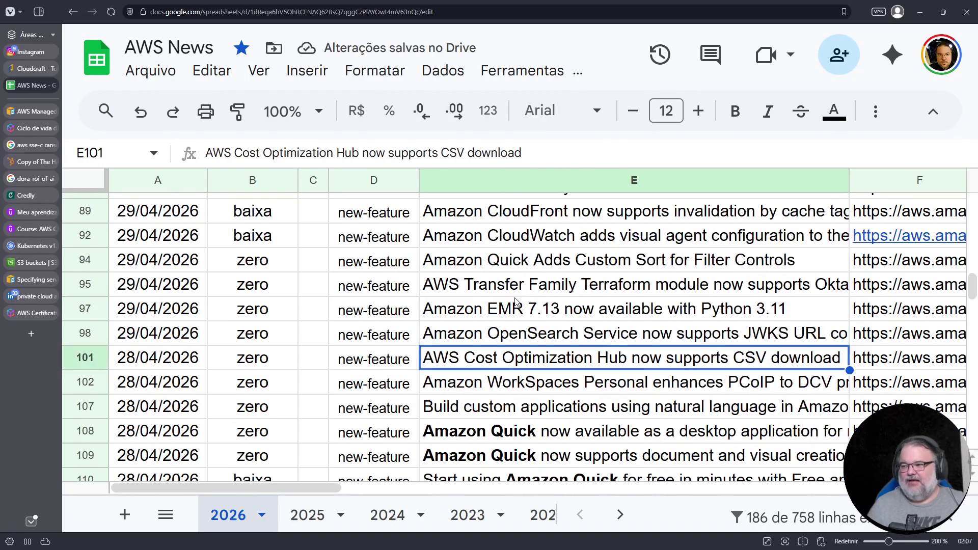
{"action": "left_click", "coordinate": [530, 261]}
{"action": "double_click", "coordinate": [530, 261]}
{"action": "left_click_drag", "start_coordinate": [530, 261], "coordinate": [423, 261]}
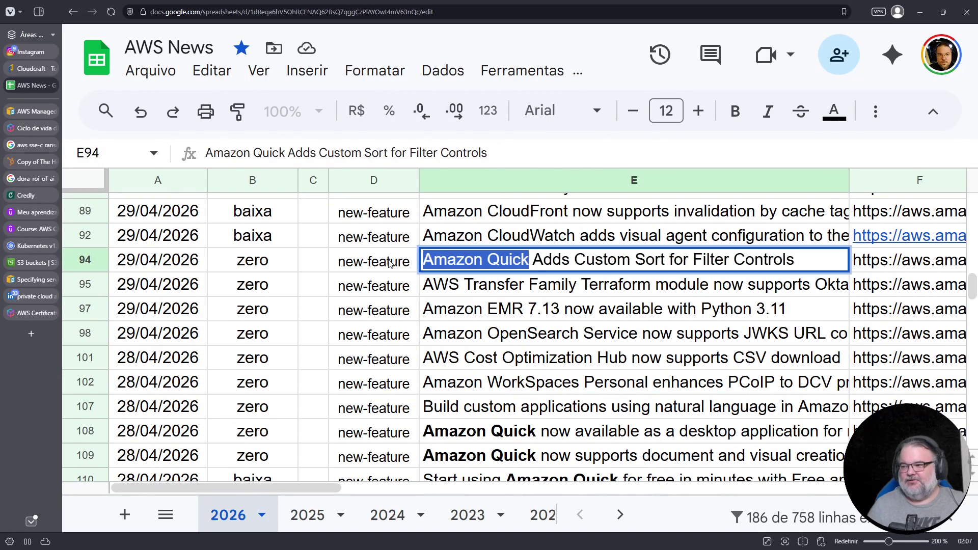
{"action": "left_click", "coordinate": [736, 111]}
{"action": "left_click", "coordinate": [497, 288]}
- Move up past the CloudWatch and CloudFront titles and bold 'Amazon Quick' in E87
{"action": "scroll", "coordinate": [497, 290], "scroll_direction": "up", "scroll_amount": 2}
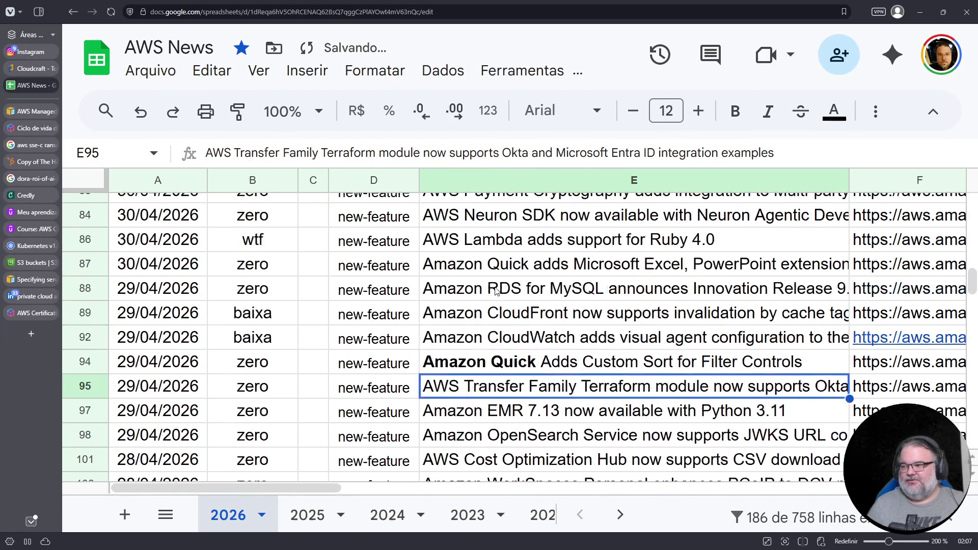
{"action": "left_click", "coordinate": [487, 338]}
{"action": "left_click", "coordinate": [483, 313]}
{"action": "left_click", "coordinate": [483, 336]}
{"action": "left_click", "coordinate": [482, 306]}
{"action": "left_click", "coordinate": [486, 264]}
{"action": "double_click", "coordinate": [530, 264]}
{"action": "left_click_drag", "start_coordinate": [530, 263], "coordinate": [423, 264]}
{"action": "left_click", "coordinate": [735, 111]}
{"action": "left_click", "coordinate": [482, 313]}
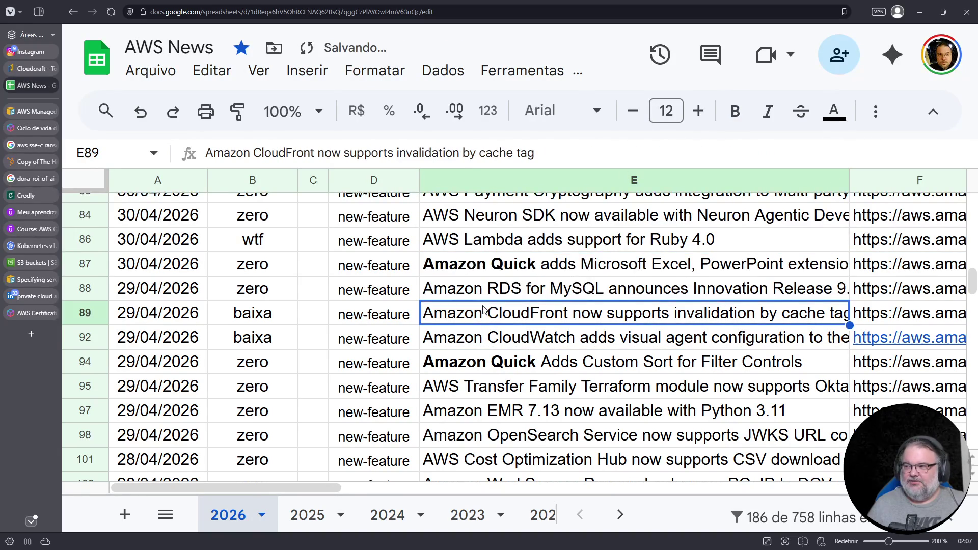
{"action": "scroll", "coordinate": [484, 300], "scroll_direction": "up", "scroll_amount": 1}
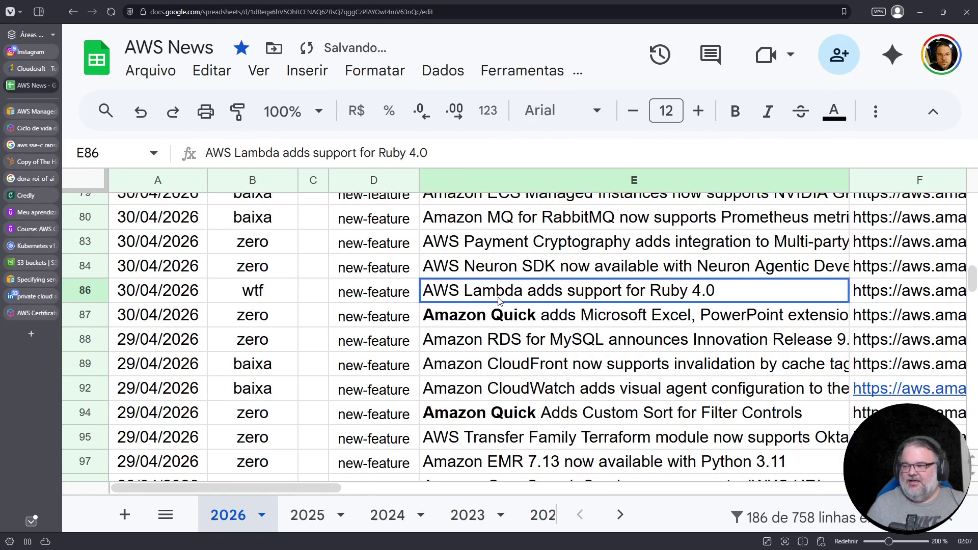
{"action": "left_click", "coordinate": [503, 302]}
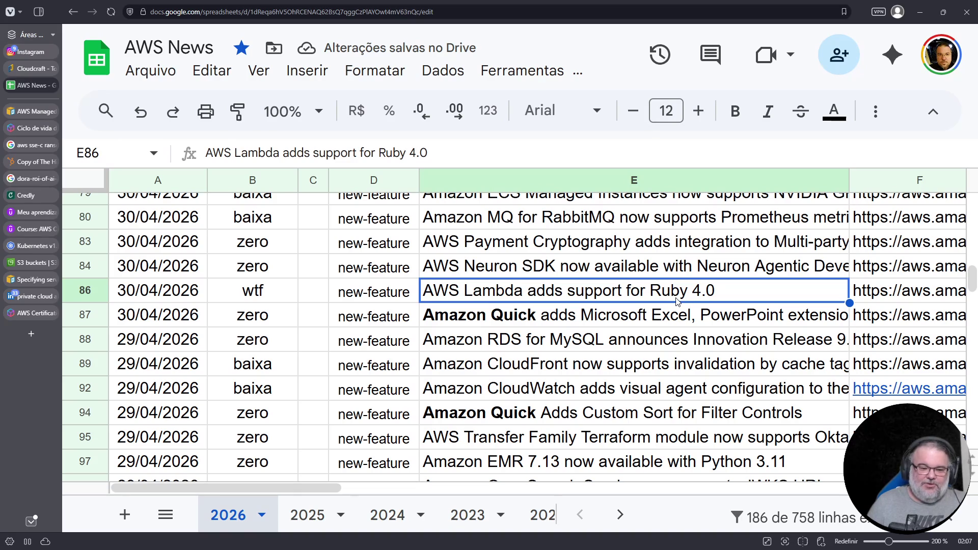
{"action": "double_click", "coordinate": [520, 289]}
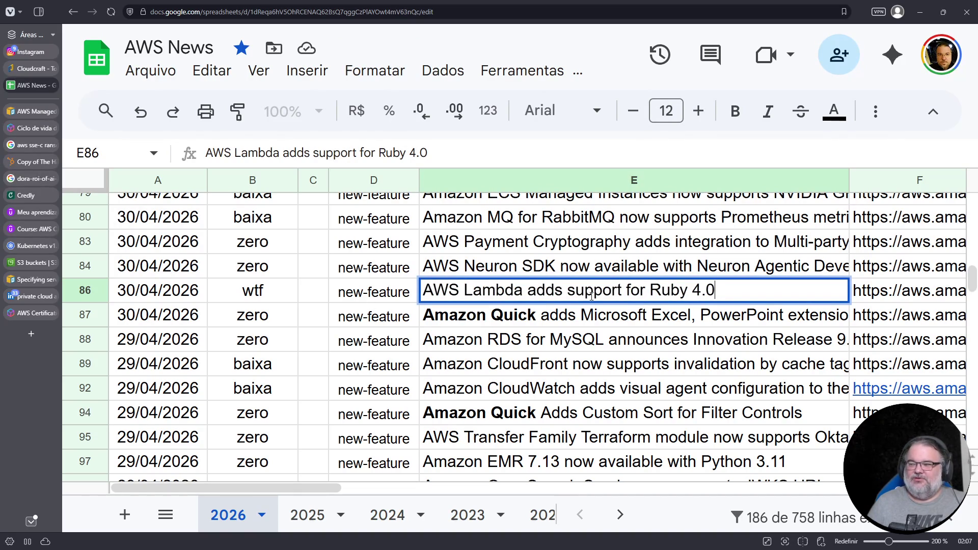
{"action": "left_click", "coordinate": [494, 308]}
{"action": "left_click", "coordinate": [522, 274]}
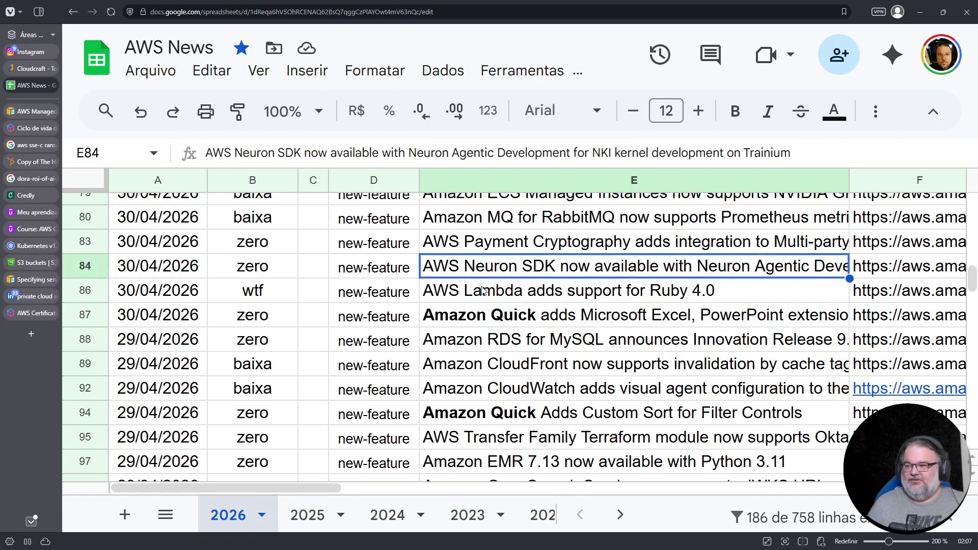
{"action": "scroll", "coordinate": [482, 290], "scroll_direction": "up", "scroll_amount": 1}
{"action": "double_click", "coordinate": [471, 270]}
{"action": "scroll", "coordinate": [532, 305], "scroll_direction": "up", "scroll_amount": 1}
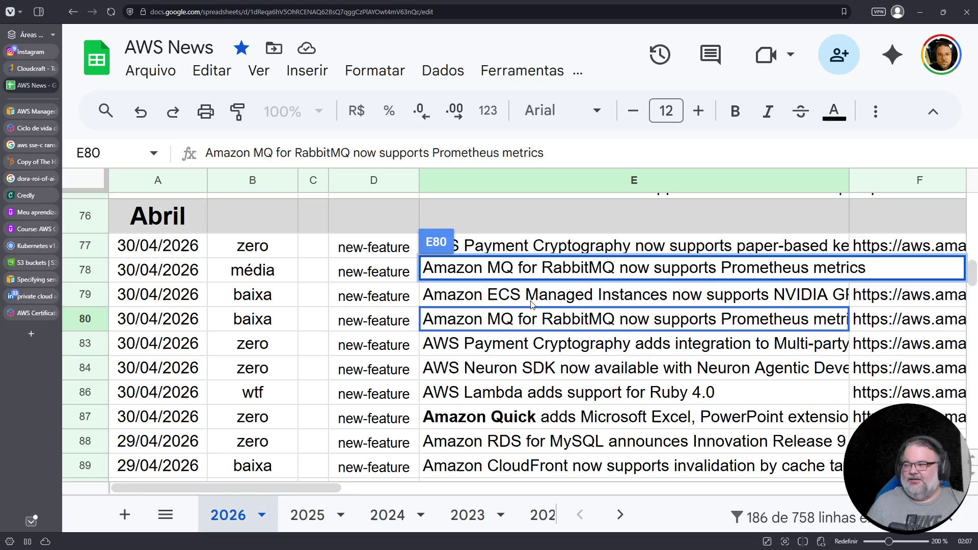
{"action": "type", "text": "'"}
{"action": "left_click", "coordinate": [486, 308]}
{"action": "left_click", "coordinate": [490, 298]}
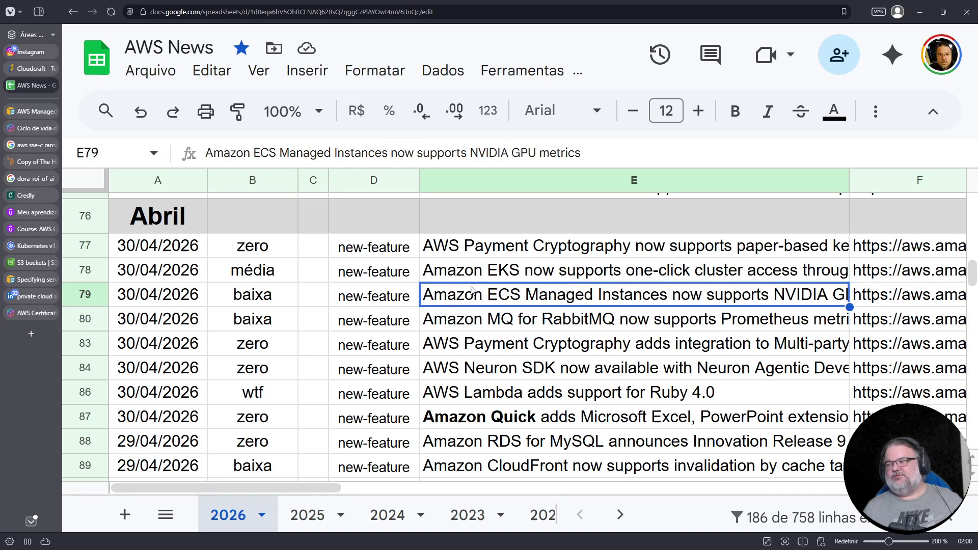
{"action": "left_click", "coordinate": [482, 279]}
{"action": "left_click", "coordinate": [28, 313]}
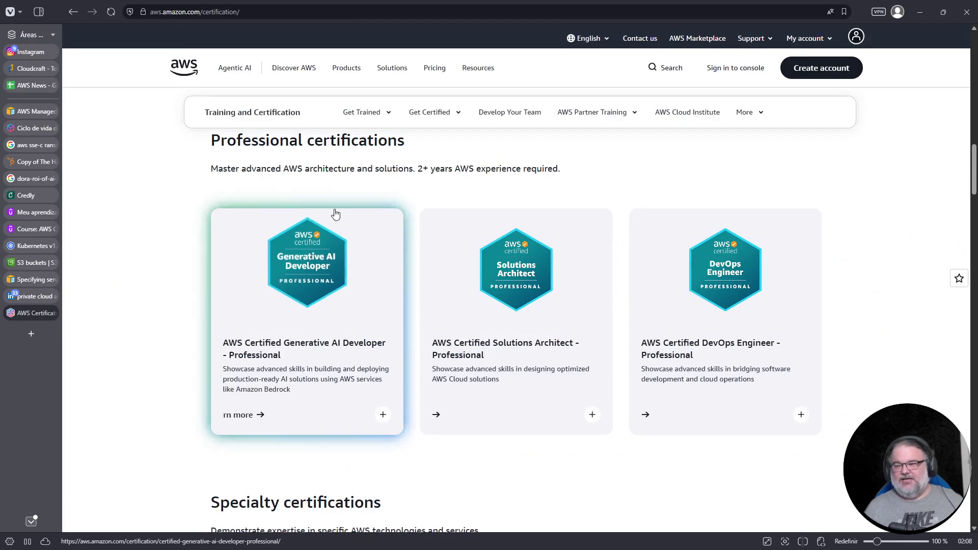
- Search 'aws news' in a new tab, view What's New at AWS latest announcements, then return to the sheet
{"action": "key", "text": "ctrl+t"}
{"action": "type", "text": "aws news"}
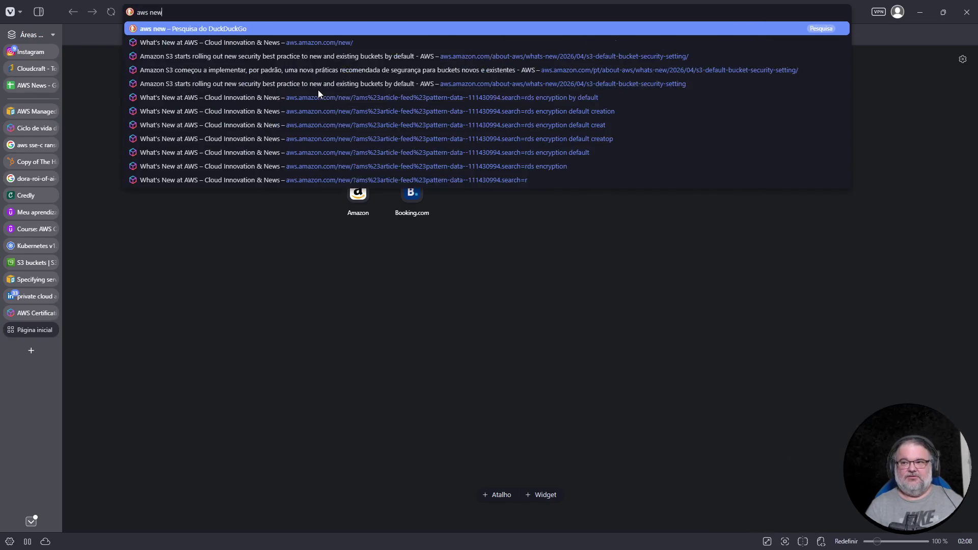
{"action": "key", "text": "Return"}
{"action": "left_click", "coordinate": [213, 399]}
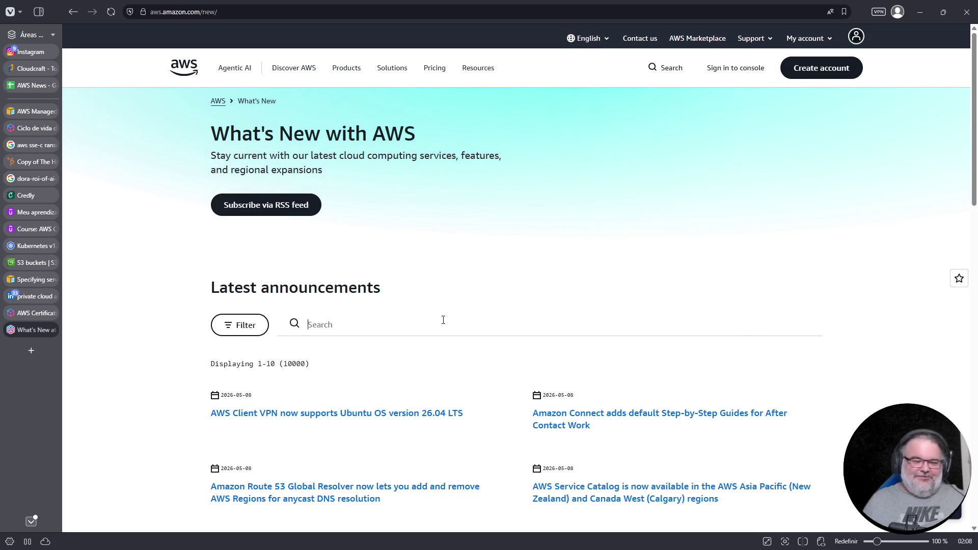
{"action": "scroll", "coordinate": [404, 364], "scroll_direction": "down", "scroll_amount": 5}
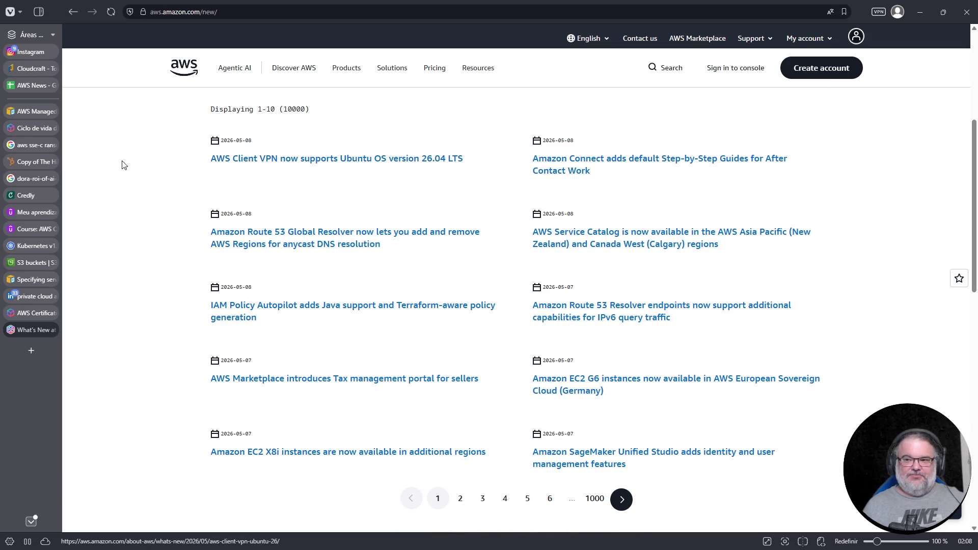
{"action": "left_click", "coordinate": [33, 86]}
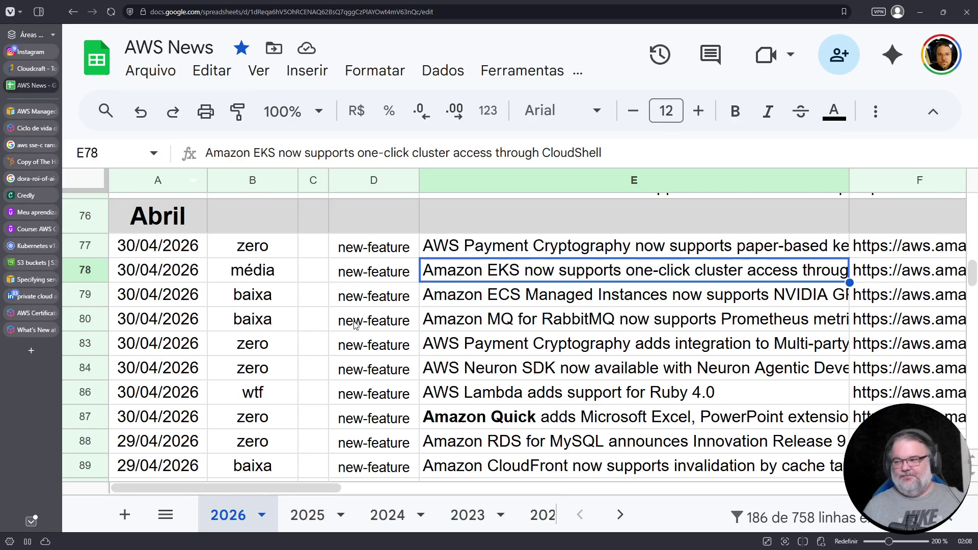
- Read the top Client VPN (E2) and Route 53 Resolver (E6) headlines, then switch to the LinkedIn job search
{"action": "scroll", "coordinate": [349, 316], "scroll_direction": "up", "scroll_amount": 8}
{"action": "scroll", "coordinate": [349, 321], "scroll_direction": "up", "scroll_amount": 15}
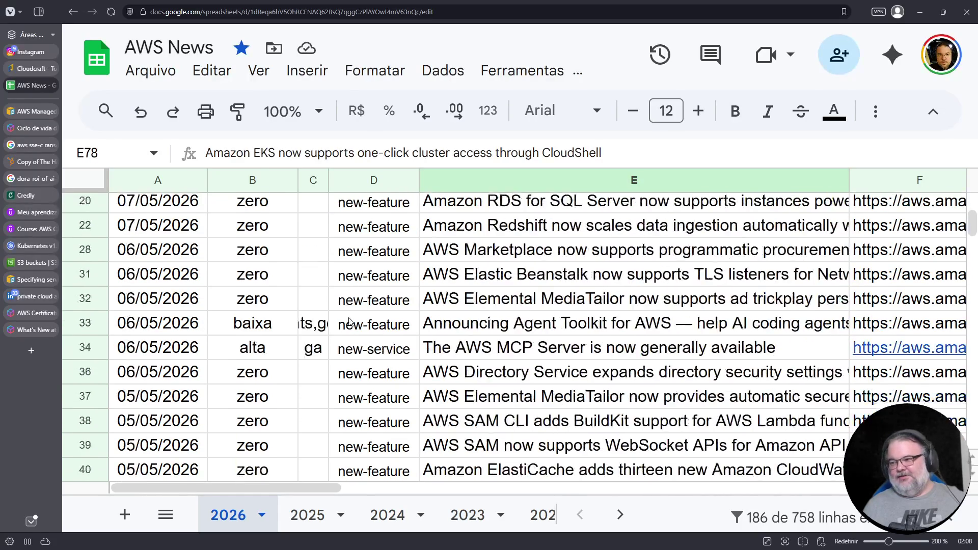
{"action": "left_click", "coordinate": [479, 241]}
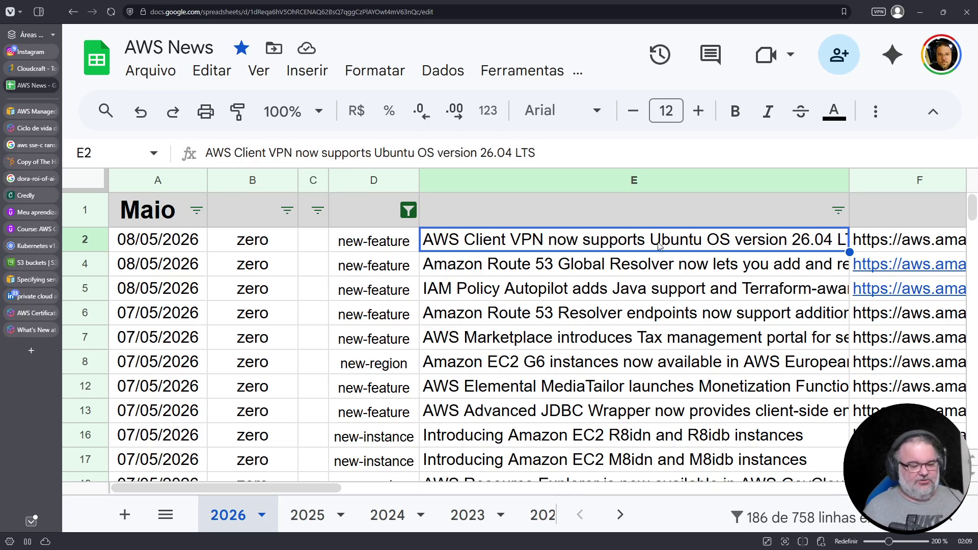
{"action": "left_click", "coordinate": [535, 324]}
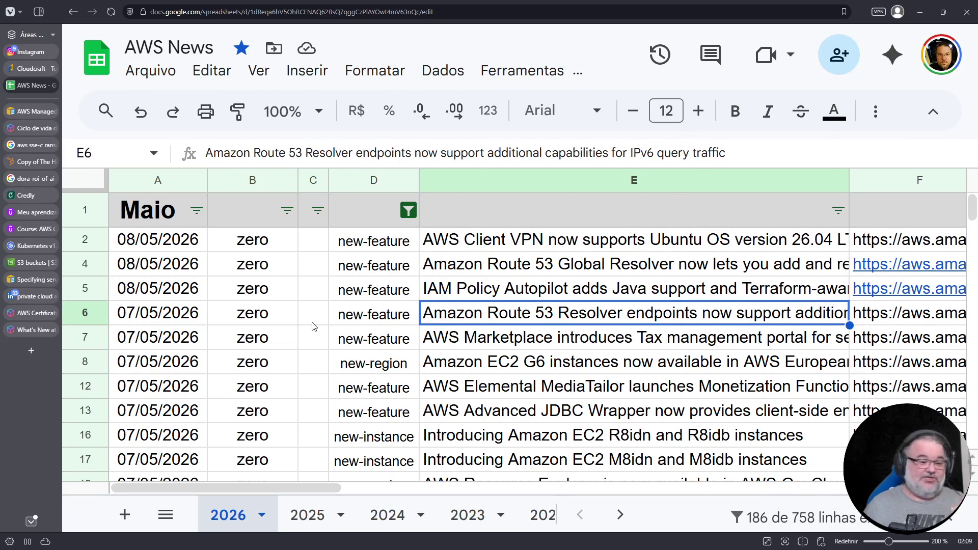
{"action": "left_click", "coordinate": [33, 296]}
{"action": "left_click", "coordinate": [441, 37]}
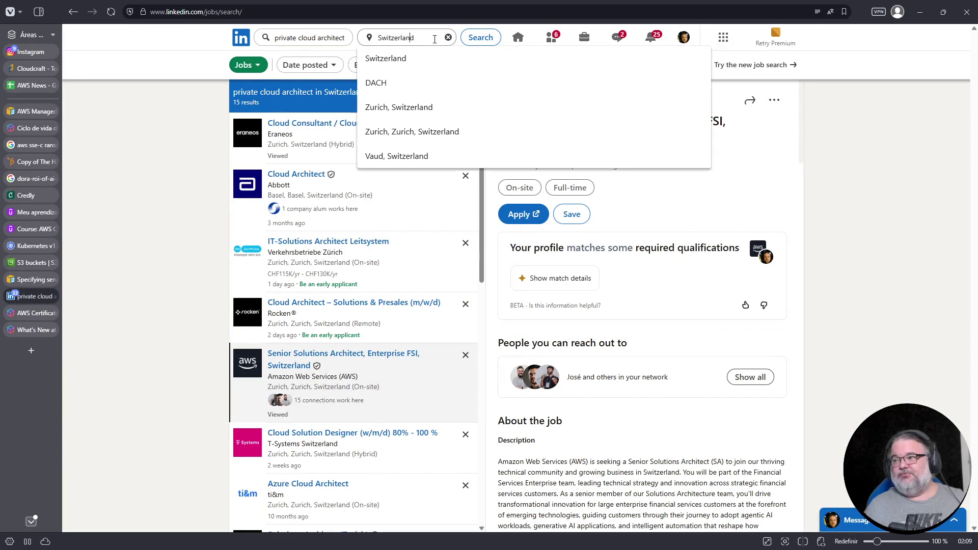
- Replace the LinkedIn job search location text with 'logicata'
{"action": "key", "text": "ctrl+a"}
{"action": "key", "text": "BackSpace"}
{"action": "type", "text": "lo"}
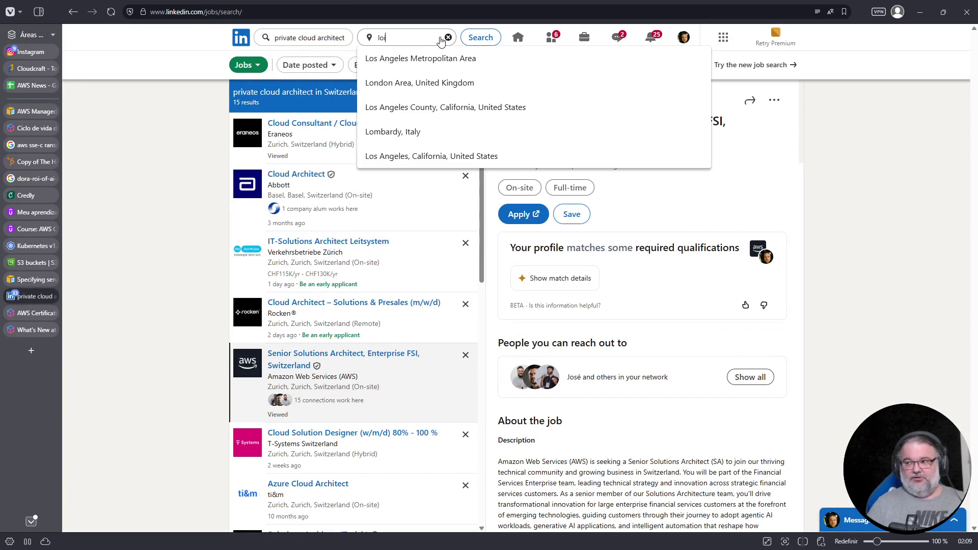
{"action": "type", "text": "gicata"}
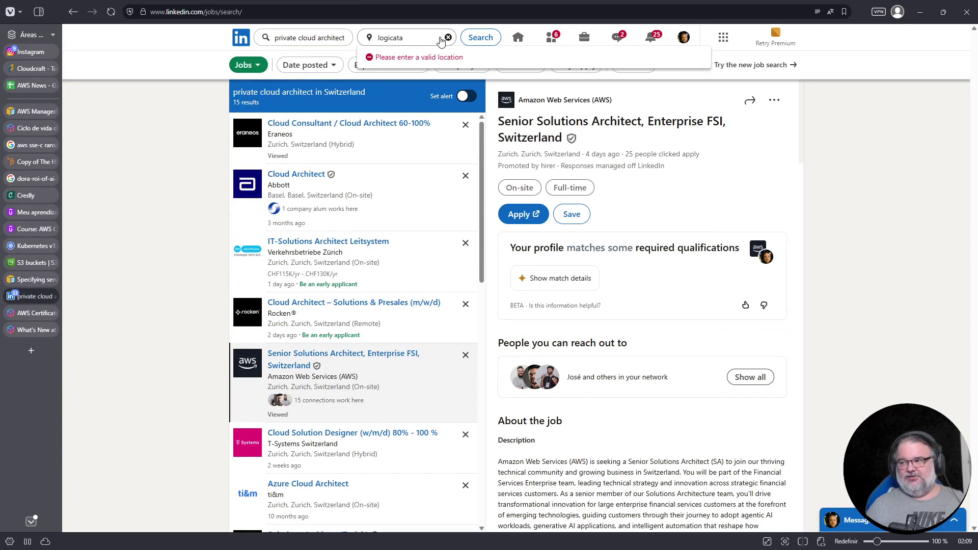
- In a new LinkedIn tab, search the company Logicata and list connections working there
{"action": "middle_click", "coordinate": [241, 37]}
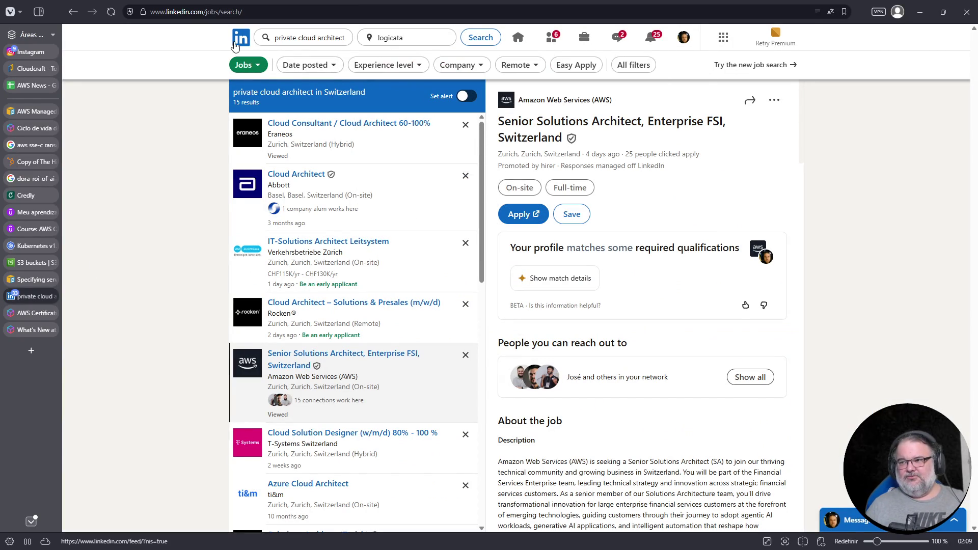
{"action": "left_click", "coordinate": [41, 306]}
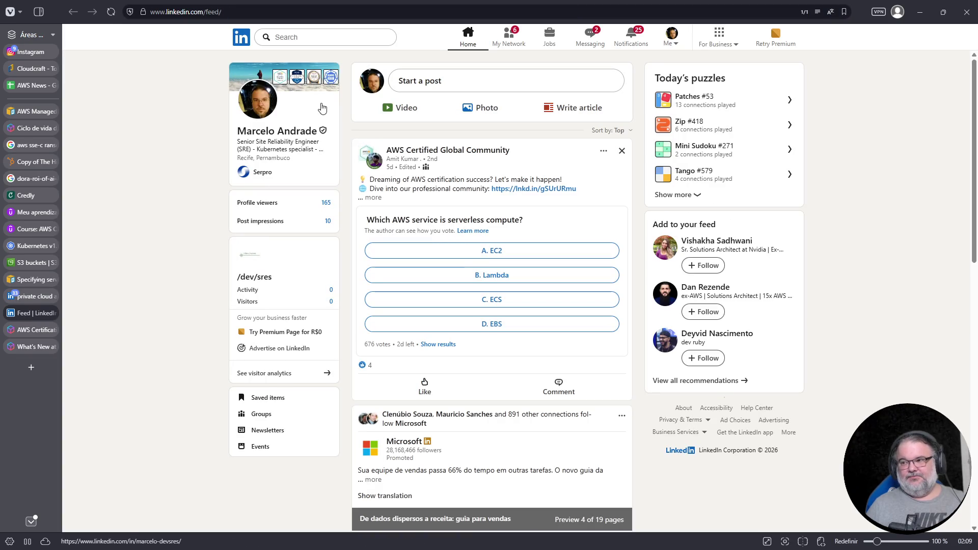
{"action": "left_click", "coordinate": [327, 38]}
{"action": "type", "text": "logicata"}
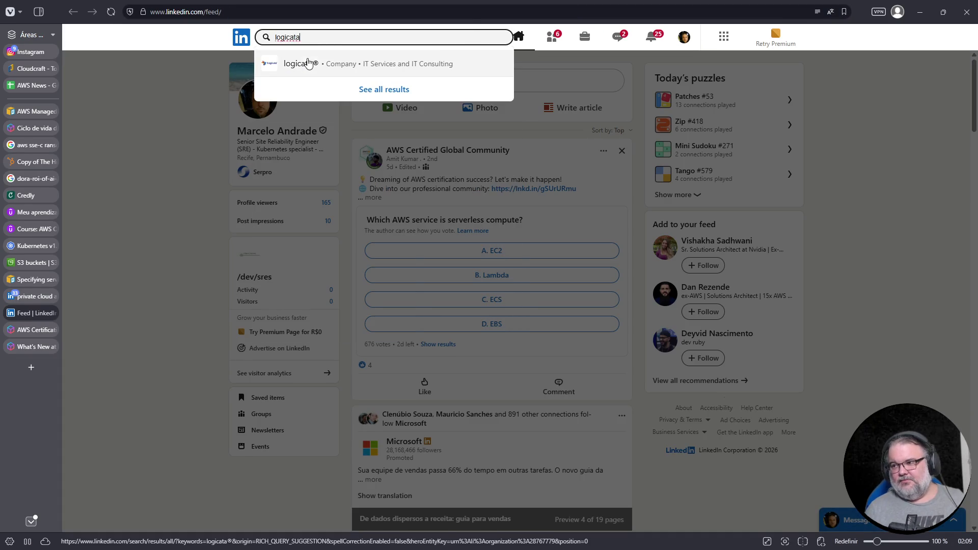
{"action": "left_click", "coordinate": [307, 62]}
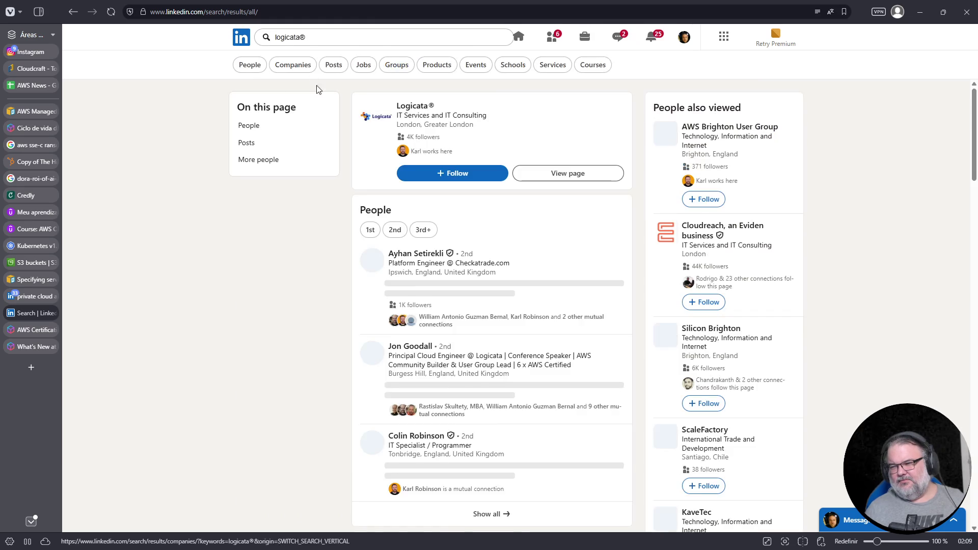
{"action": "left_click", "coordinate": [432, 156]}
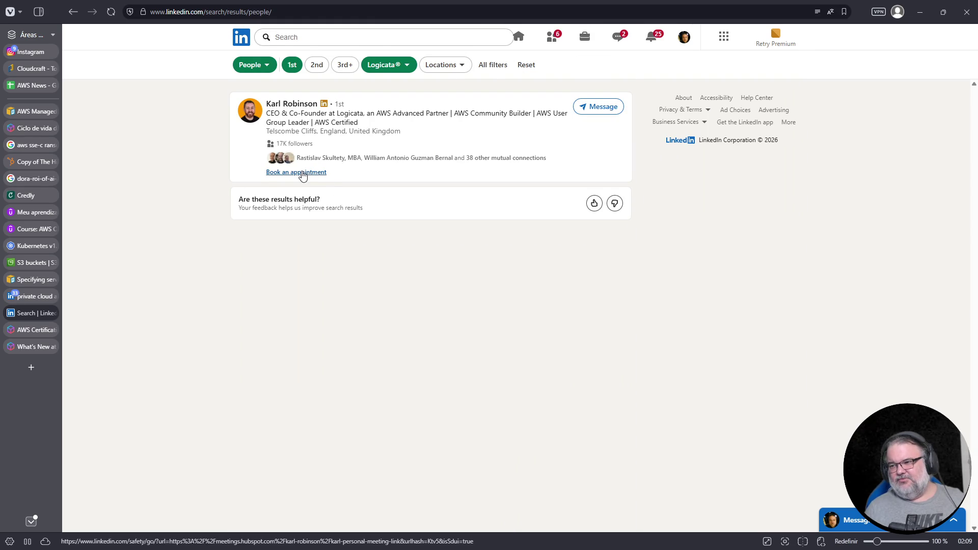
- Open the Logicata CEO's profile, page through his Featured items, and show all his activity posts
{"action": "left_click", "coordinate": [298, 121]}
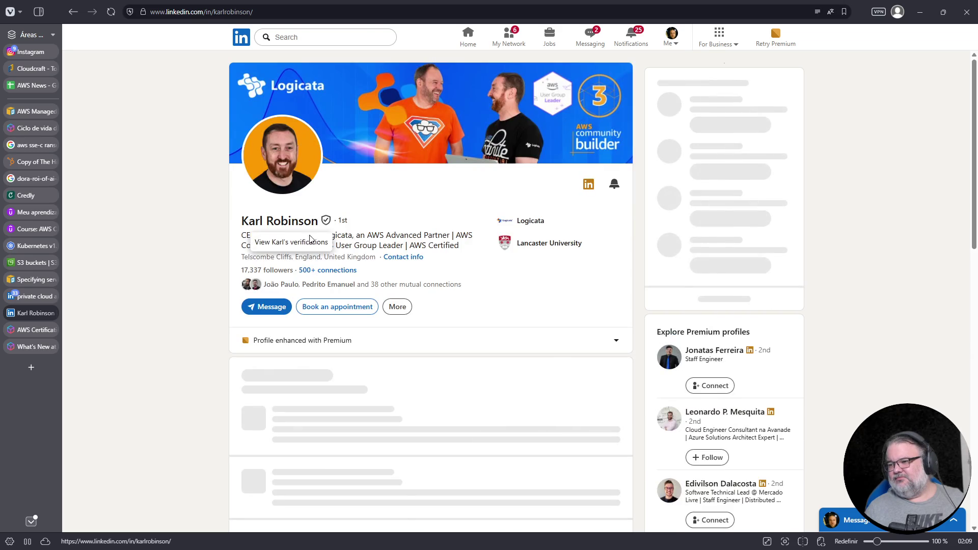
{"action": "scroll", "coordinate": [334, 233], "scroll_direction": "down", "scroll_amount": 8}
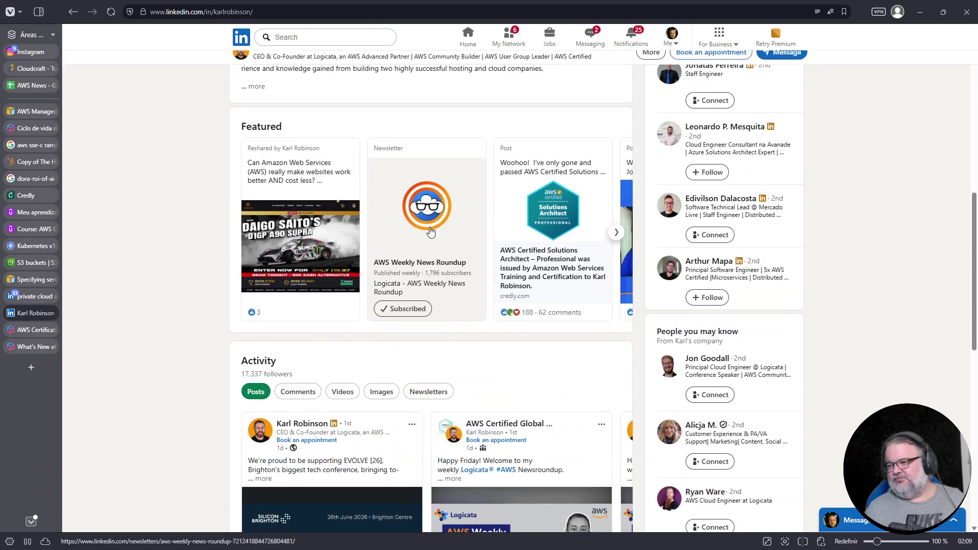
{"action": "left_click", "coordinate": [618, 235]}
{"action": "left_click", "coordinate": [618, 235]}
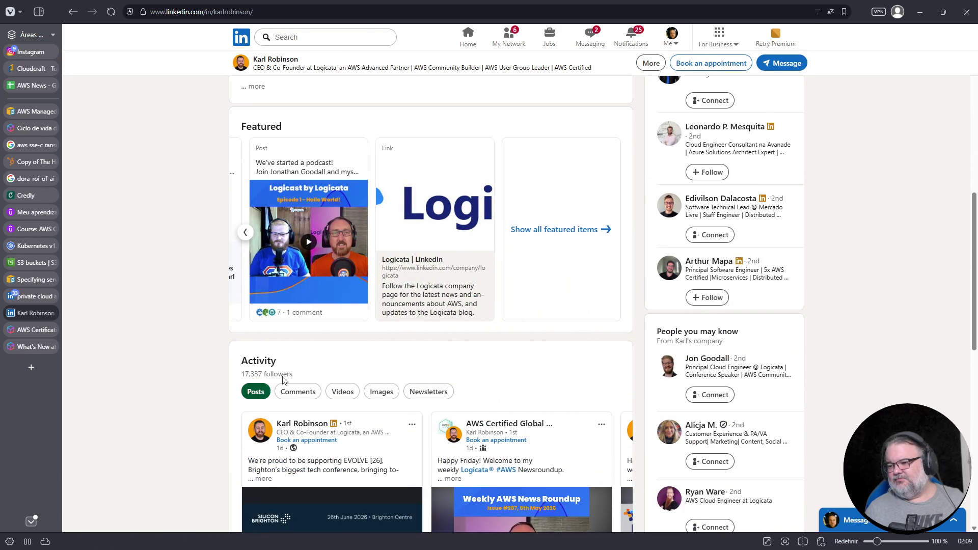
{"action": "scroll", "coordinate": [331, 272], "scroll_direction": "down", "scroll_amount": 4}
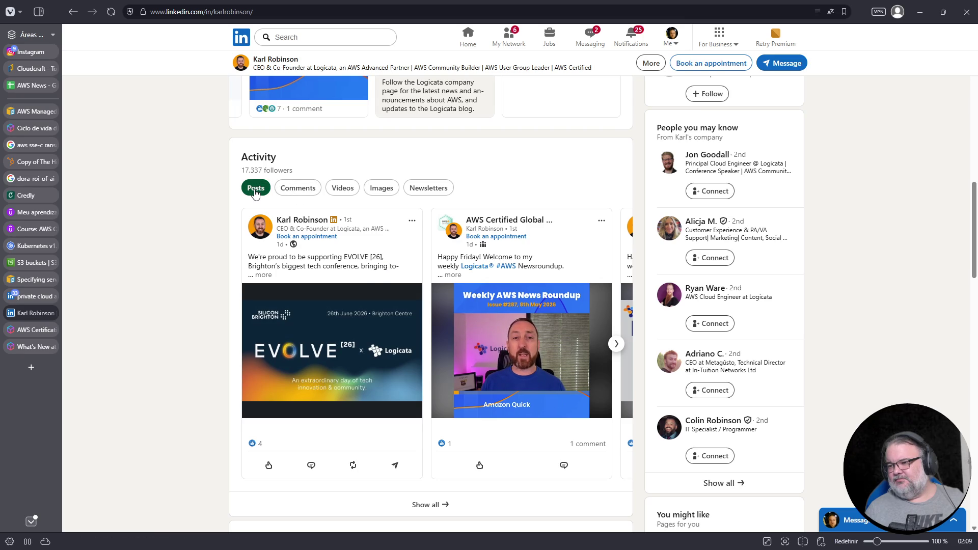
{"action": "left_click", "coordinate": [428, 505]}
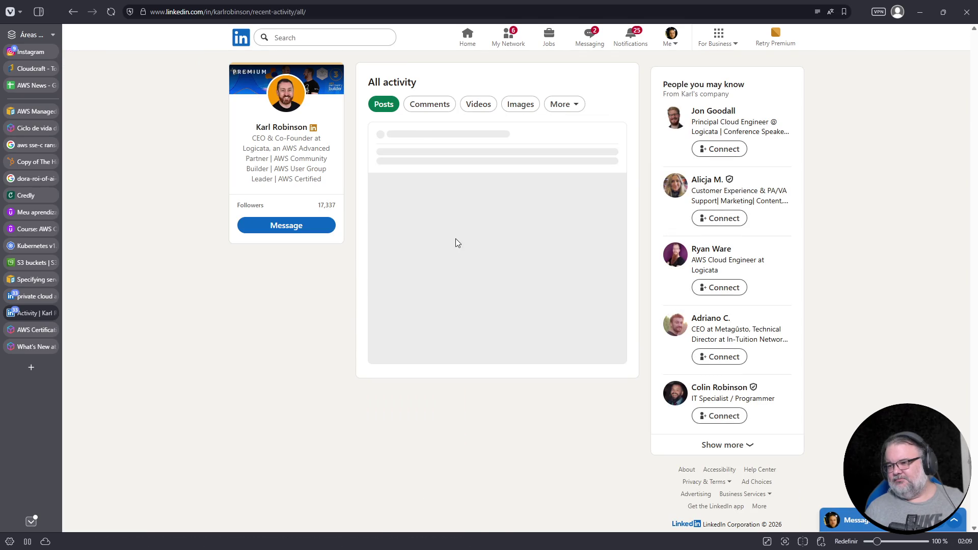
- Scroll the author's activity feed and expand the newsletter post's full caption
{"action": "scroll", "coordinate": [473, 227], "scroll_direction": "down", "scroll_amount": 2}
{"action": "scroll", "coordinate": [473, 227], "scroll_direction": "down", "scroll_amount": 4}
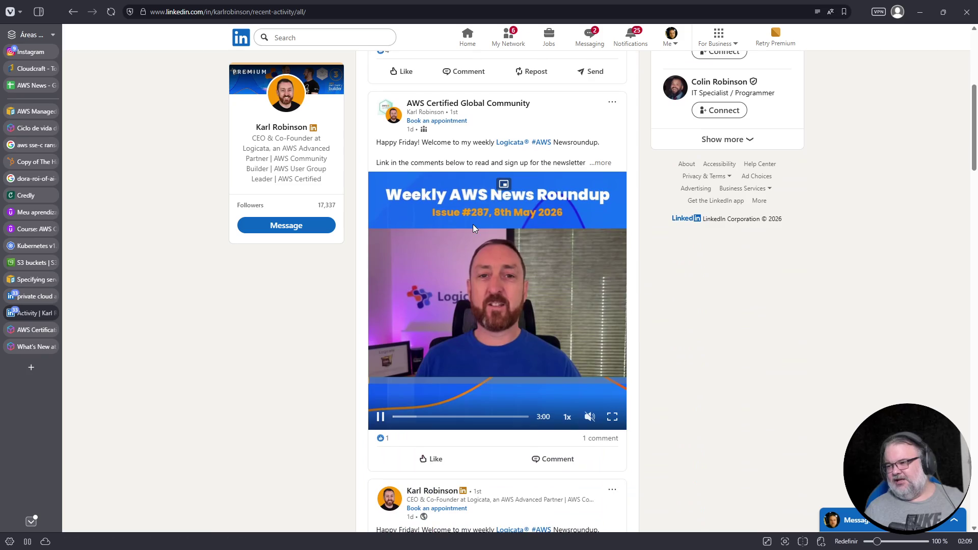
{"action": "scroll", "coordinate": [473, 225], "scroll_direction": "down", "scroll_amount": 8}
{"action": "scroll", "coordinate": [473, 231], "scroll_direction": "down", "scroll_amount": 10}
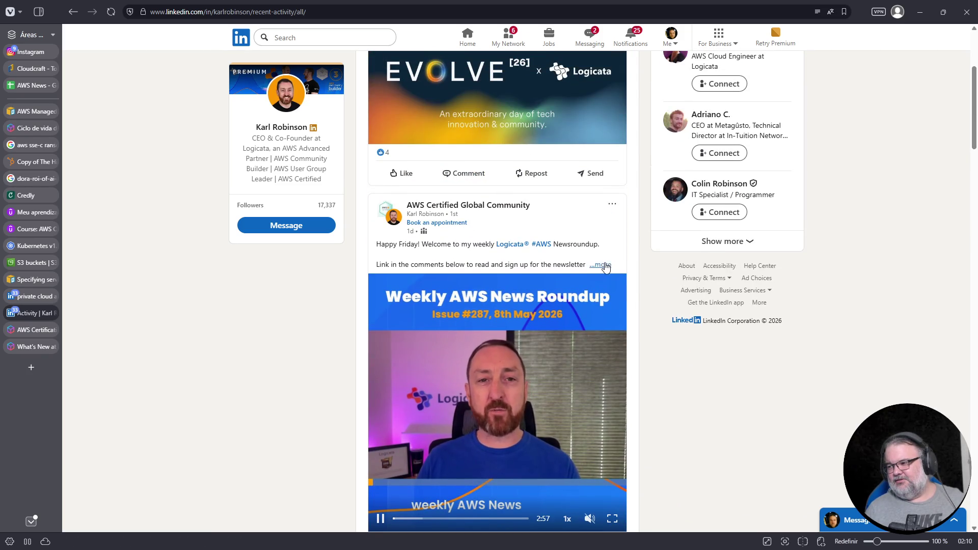
{"action": "left_click", "coordinate": [601, 265]}
{"action": "double_click", "coordinate": [547, 265]}
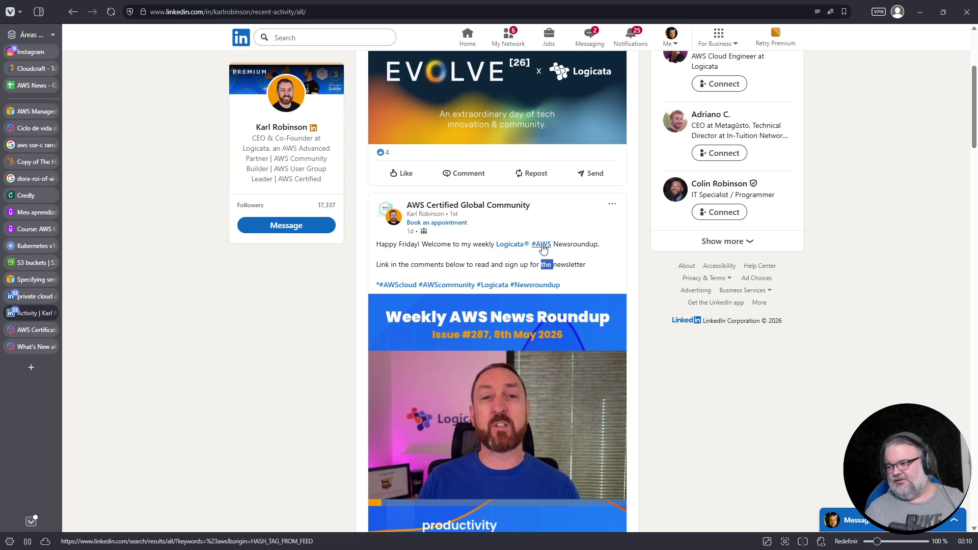
- Open the newsletter post's comments and follow the newsletter link in the author's comment
{"action": "scroll", "coordinate": [512, 250], "scroll_direction": "down", "scroll_amount": 5}
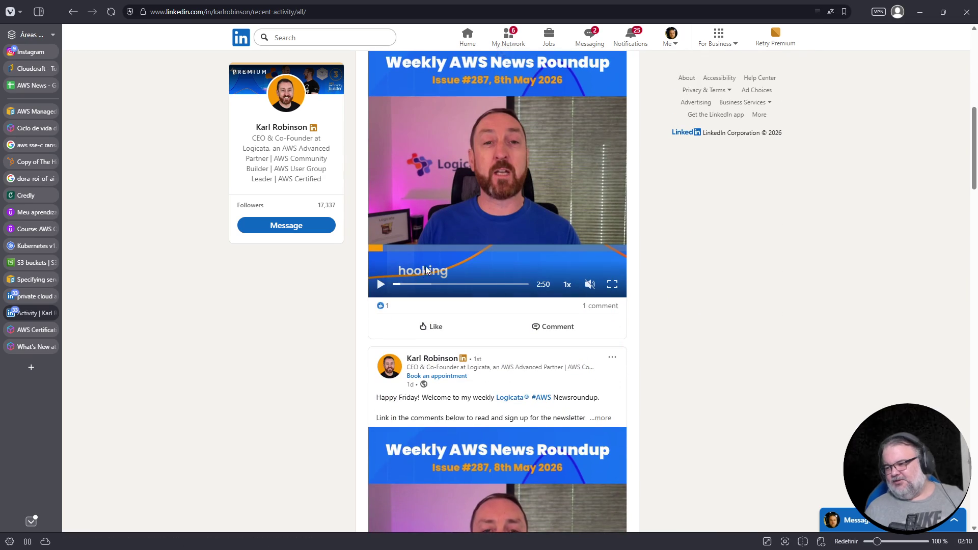
{"action": "scroll", "coordinate": [522, 196], "scroll_direction": "down", "scroll_amount": 4}
{"action": "left_click", "coordinate": [601, 215]}
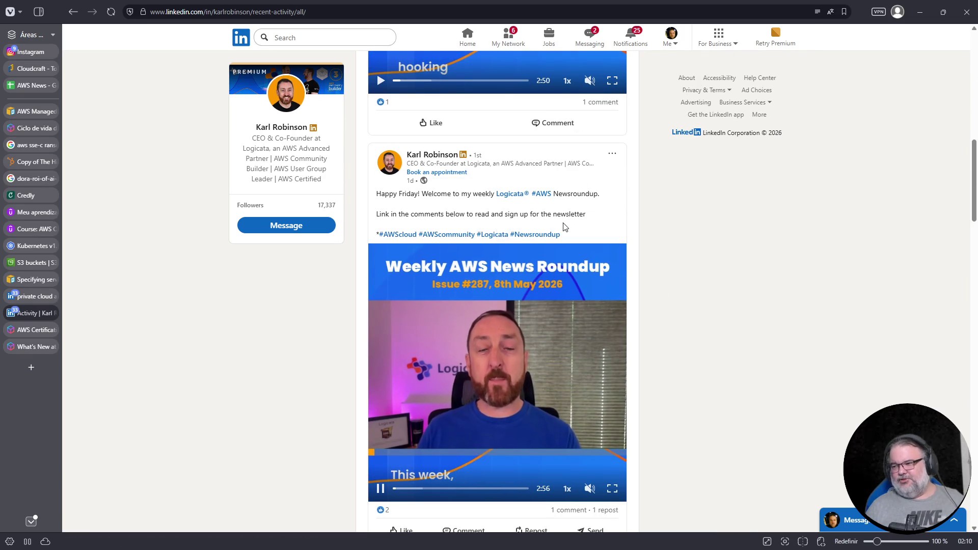
{"action": "scroll", "coordinate": [478, 199], "scroll_direction": "up", "scroll_amount": 6}
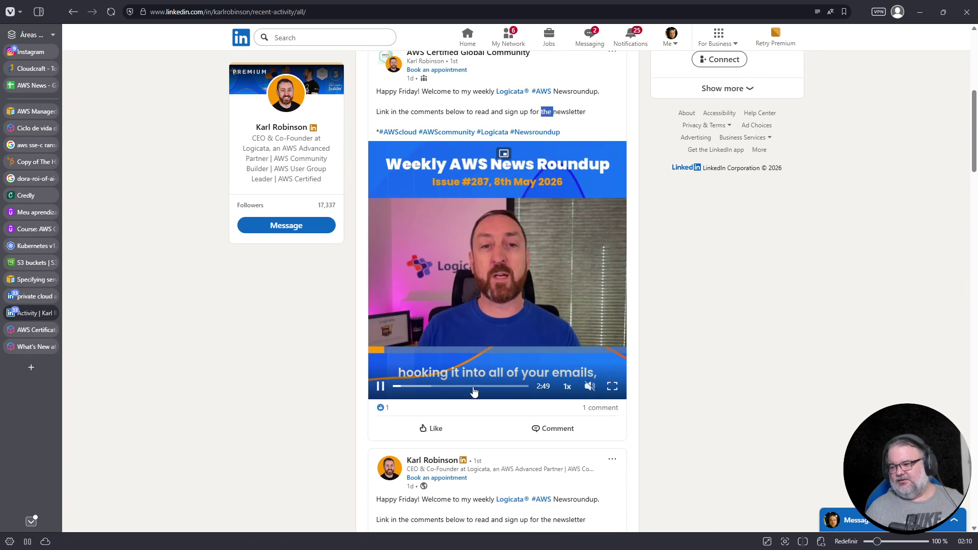
{"action": "left_click", "coordinate": [553, 428]}
{"action": "scroll", "coordinate": [552, 421], "scroll_direction": "down", "scroll_amount": 3}
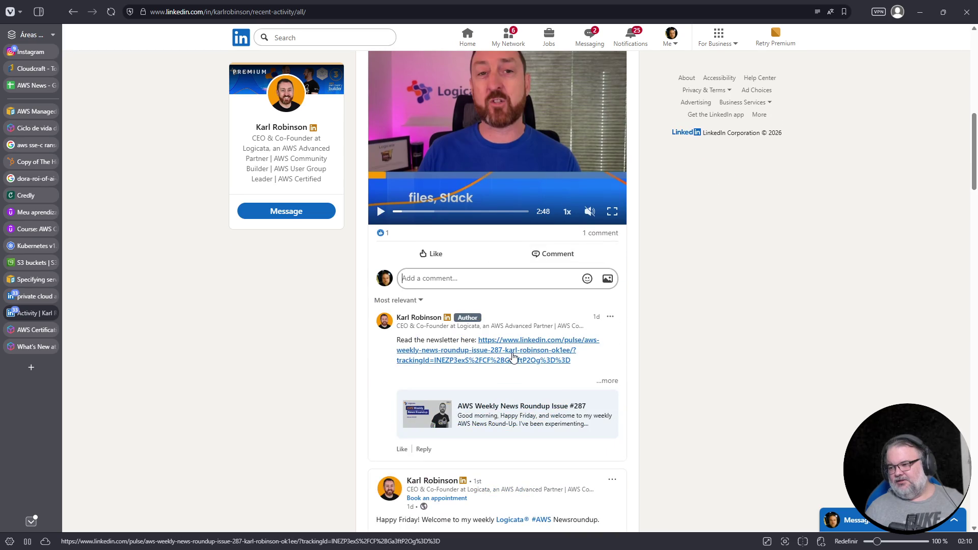
{"action": "left_click", "coordinate": [501, 358]}
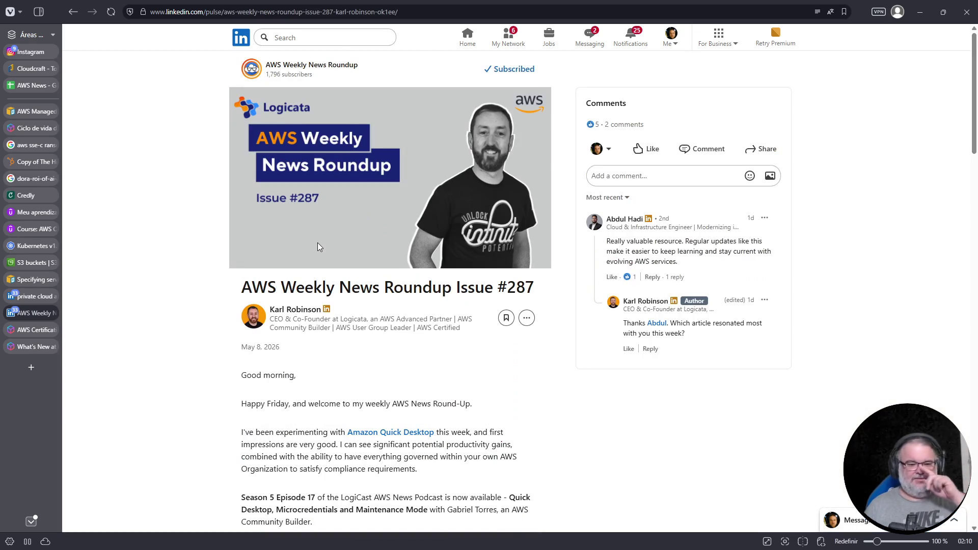
- Read through the AWS Weekly News Roundup Issue #287 article
{"action": "left_click", "coordinate": [209, 12]}
{"action": "scroll", "coordinate": [319, 255], "scroll_direction": "down", "scroll_amount": 3}
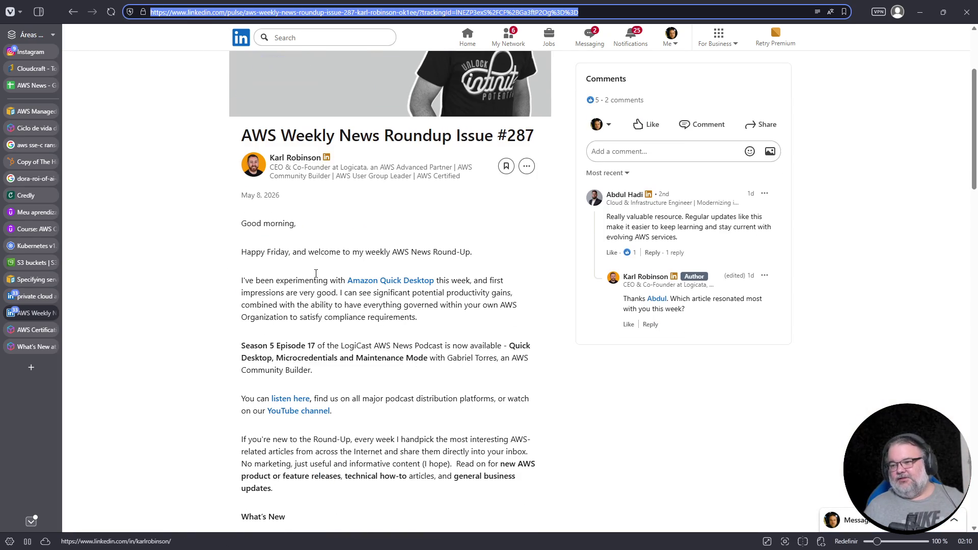
{"action": "key", "text": "Escape"}
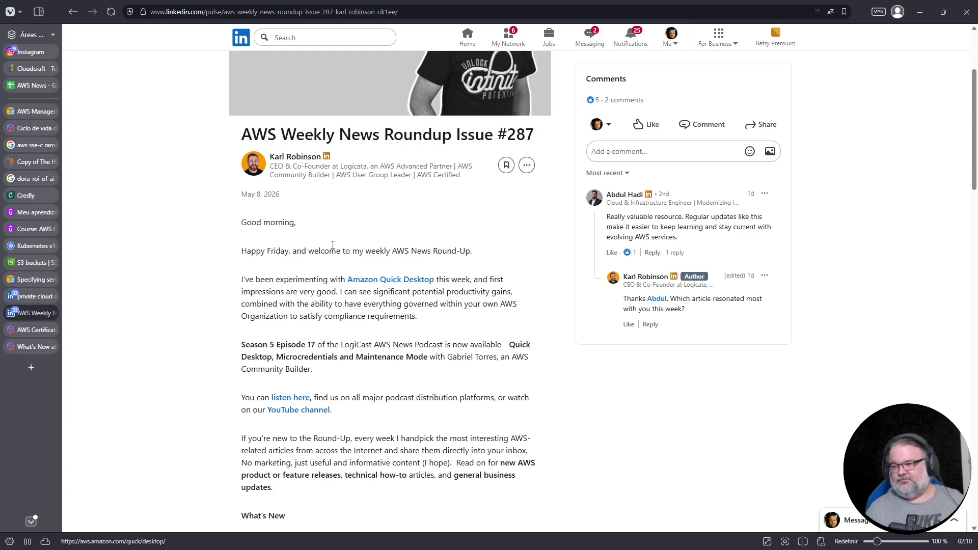
{"action": "scroll", "coordinate": [356, 366], "scroll_direction": "up", "scroll_amount": 3}
{"action": "scroll", "coordinate": [360, 356], "scroll_direction": "down", "scroll_amount": 10}
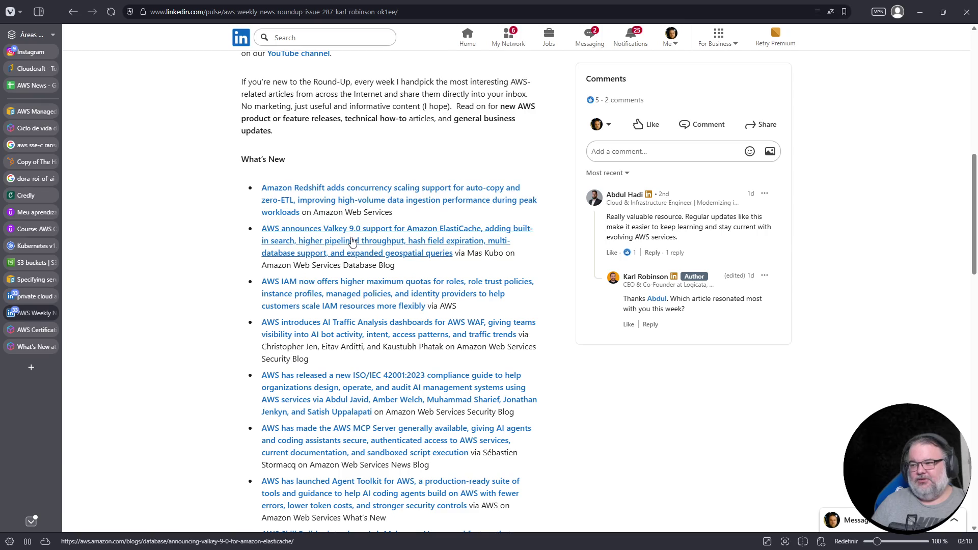
{"action": "scroll", "coordinate": [395, 271], "scroll_direction": "down", "scroll_amount": 3}
{"action": "scroll", "coordinate": [350, 153], "scroll_direction": "down", "scroll_amount": 1}
{"action": "scroll", "coordinate": [315, 331], "scroll_direction": "down", "scroll_amount": 9}
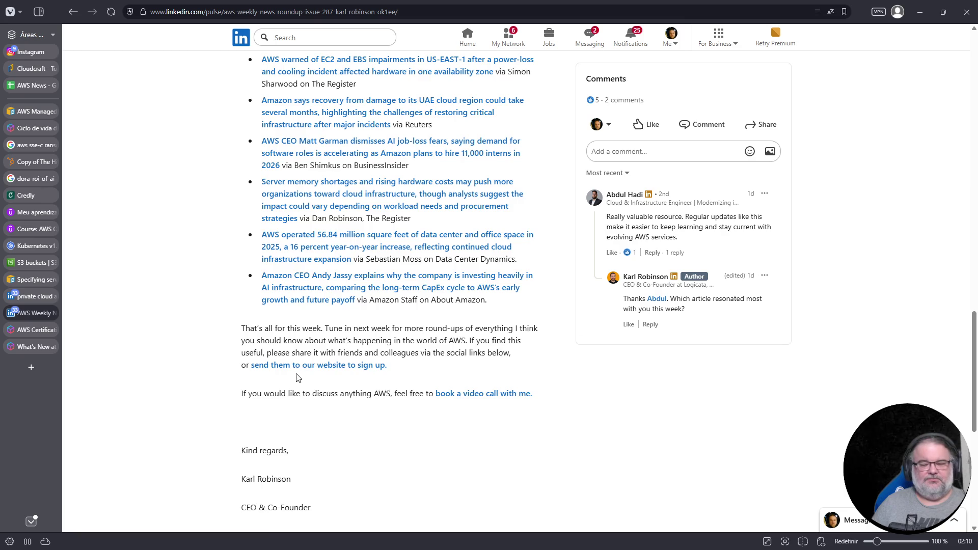
{"action": "scroll", "coordinate": [297, 378], "scroll_direction": "up", "scroll_amount": 20}
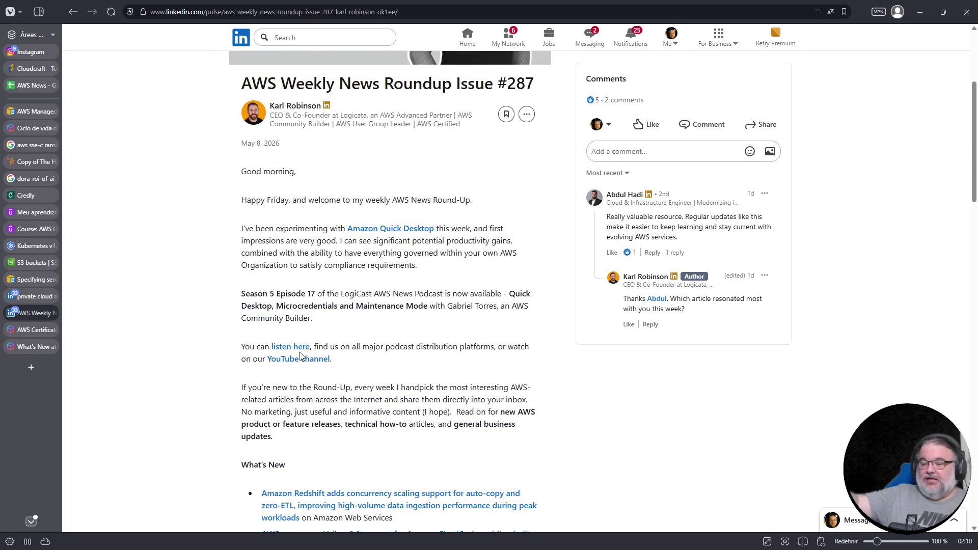
{"action": "scroll", "coordinate": [337, 296], "scroll_direction": "down", "scroll_amount": 13}
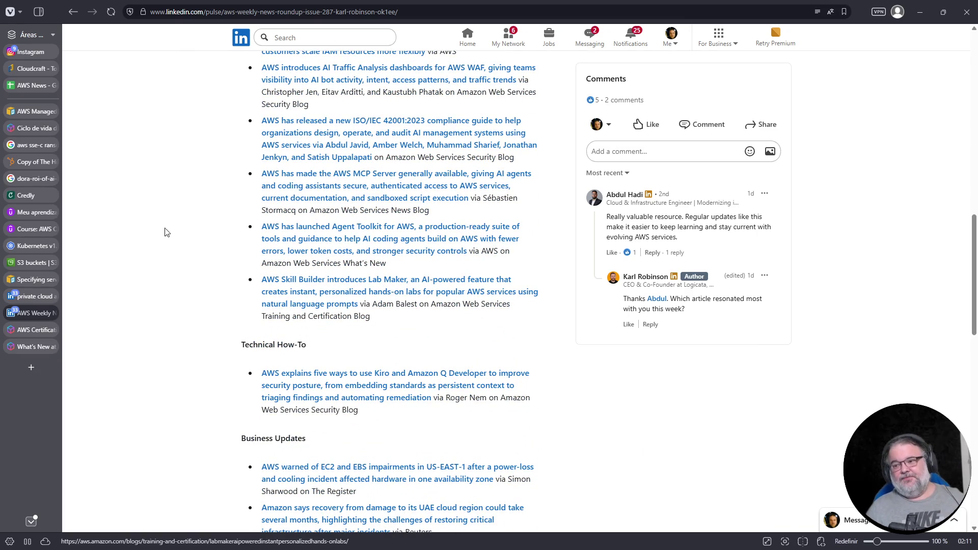
- Go back, close the author's activity page, and return to the AWS News spreadsheet
{"action": "left_click", "coordinate": [71, 13]}
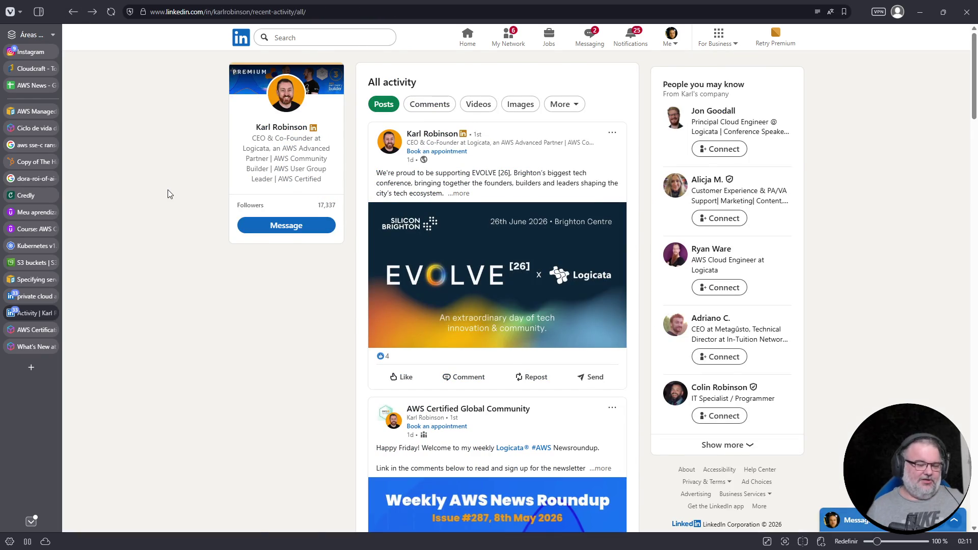
{"action": "key", "text": "ctrl+w"}
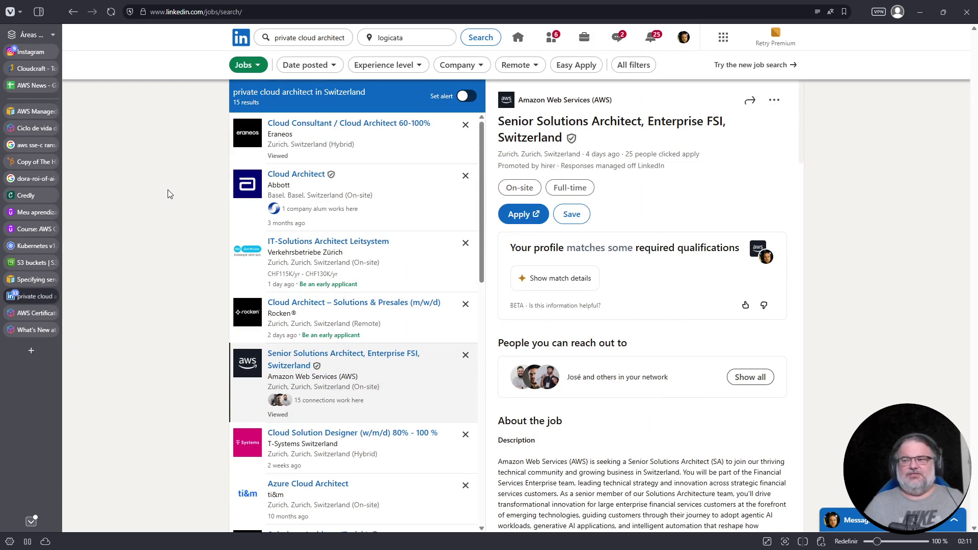
{"action": "left_click", "coordinate": [37, 87]}
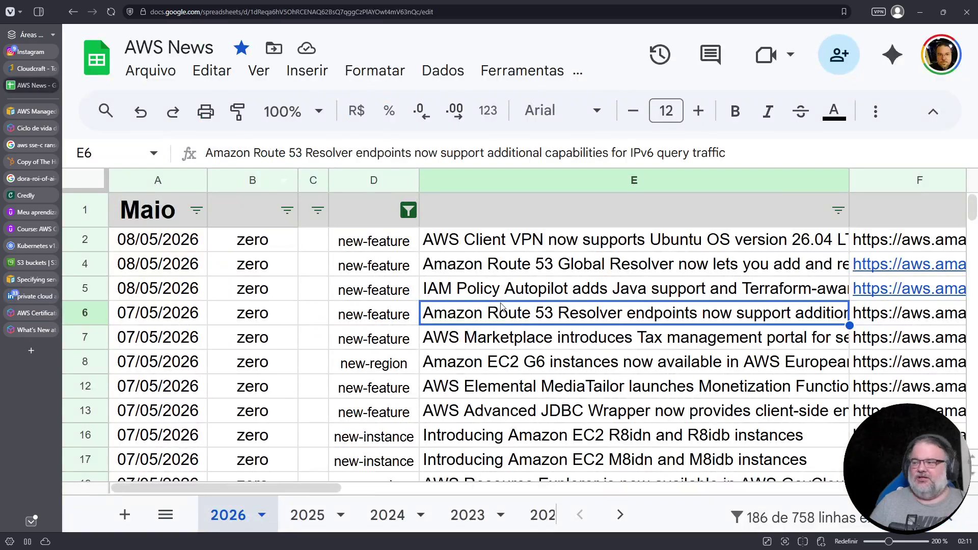
- Scroll the 2026 sheet down to around row 147, then move to the Credly page
{"action": "scroll", "coordinate": [511, 348], "scroll_direction": "down", "scroll_amount": 15}
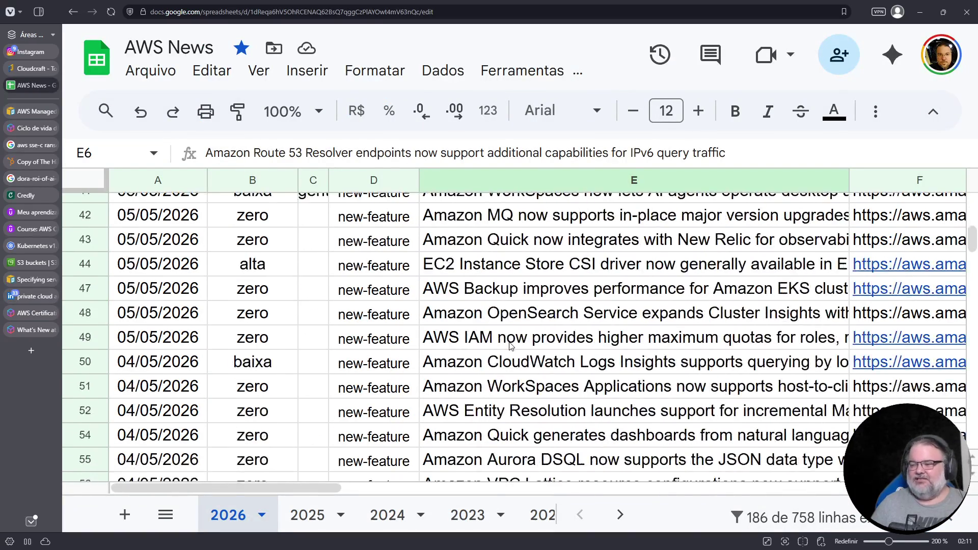
{"action": "scroll", "coordinate": [510, 347], "scroll_direction": "down", "scroll_amount": 10}
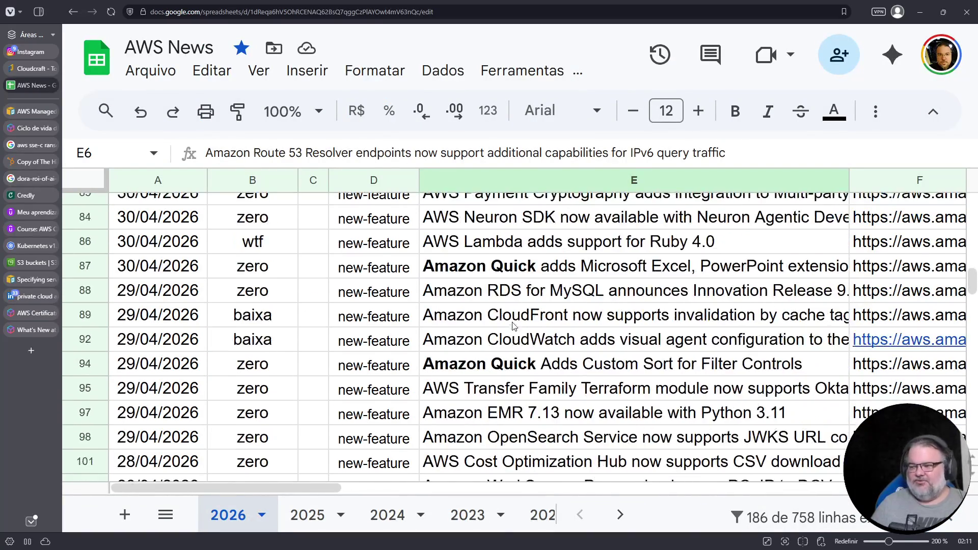
{"action": "scroll", "coordinate": [513, 325], "scroll_direction": "down", "scroll_amount": 5}
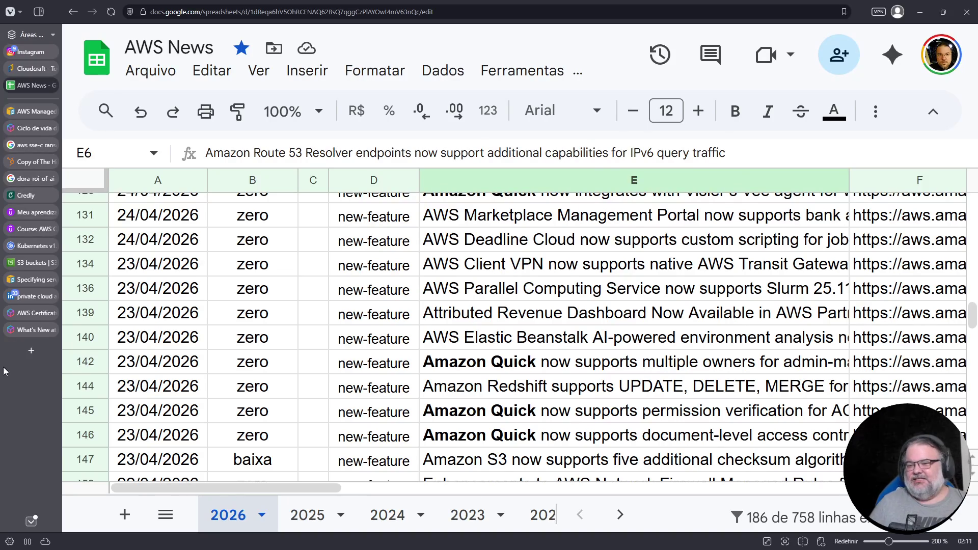
{"action": "left_click", "coordinate": [29, 249]}
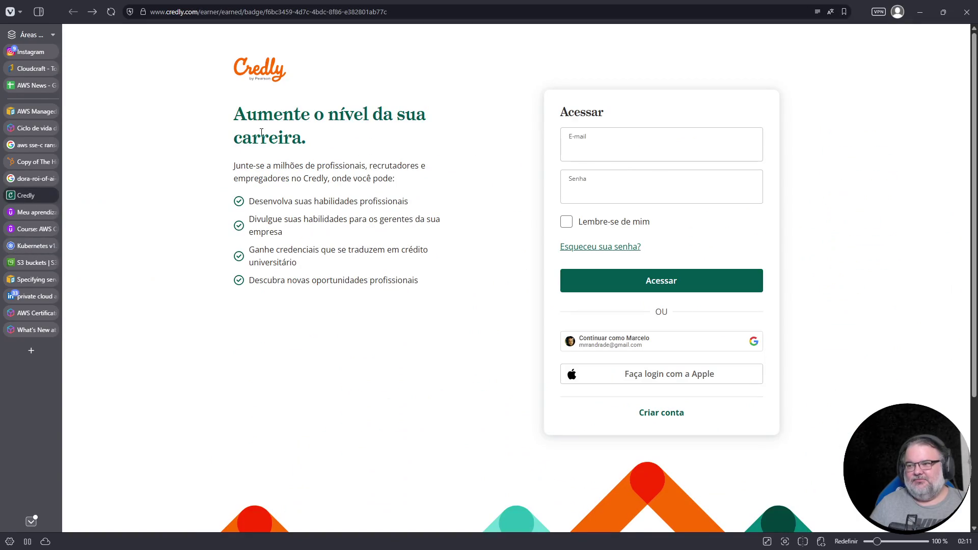
- Sign in to Credly with the Google account
{"action": "mouse_move", "coordinate": [34, 146]}
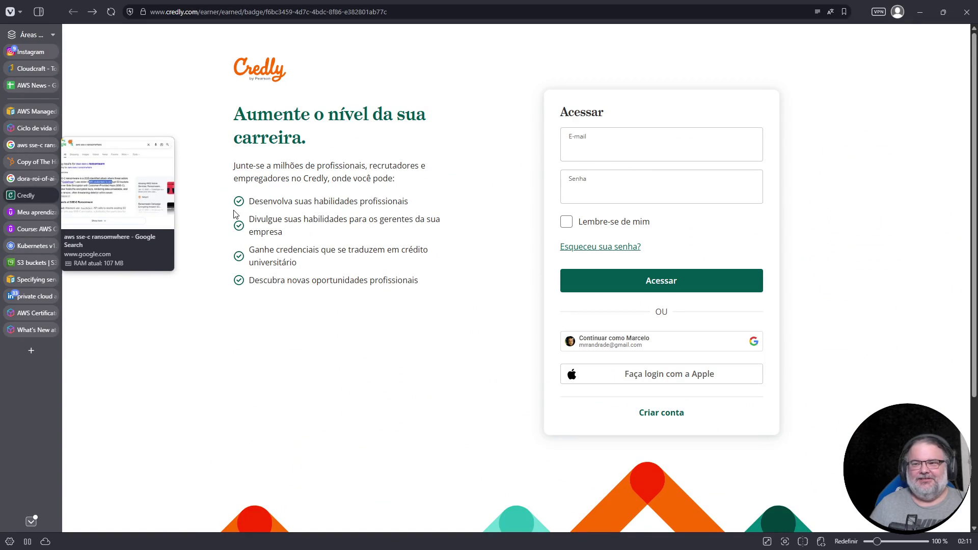
{"action": "left_click", "coordinate": [606, 341]}
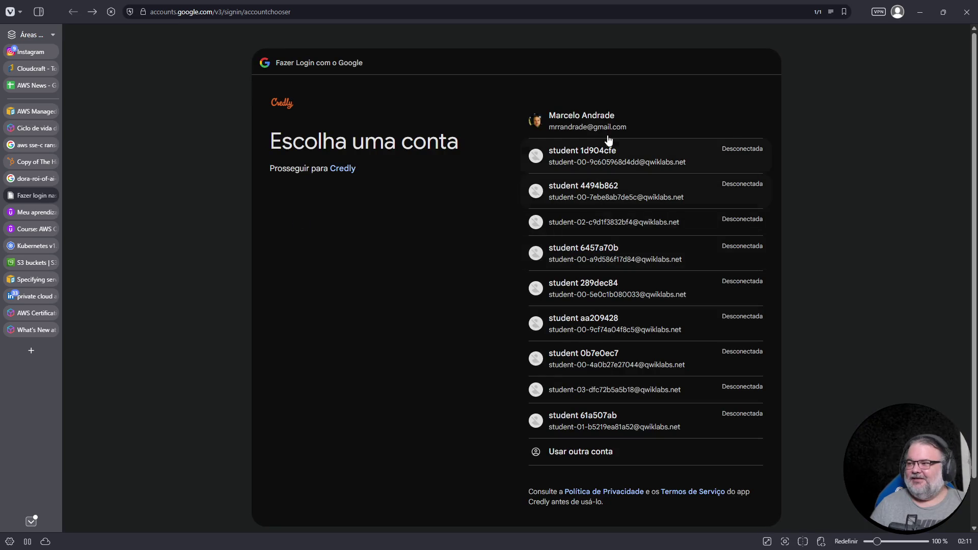
{"action": "left_click", "coordinate": [607, 125]}
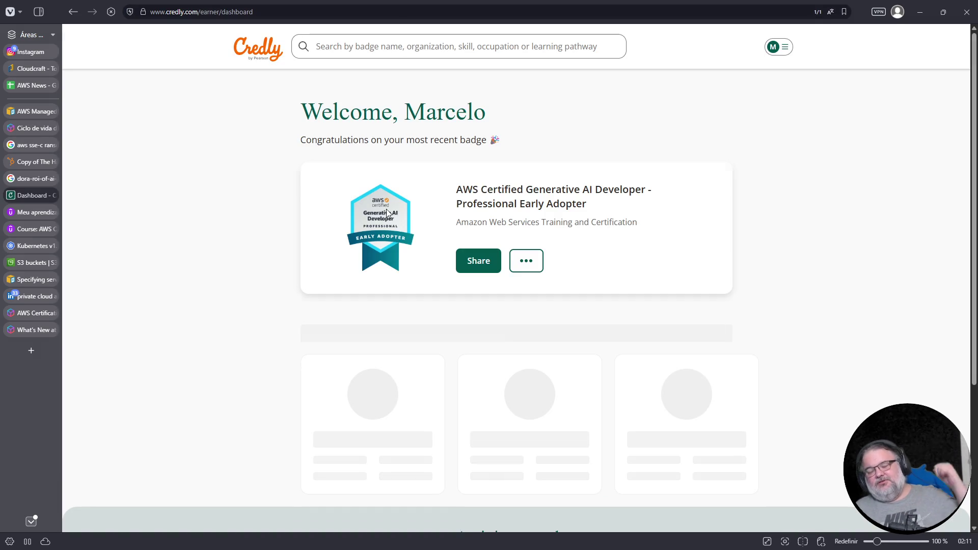
- Go to the Credly profile's badge wallet and open the CKA: Certified Kubernetes Administrator badge
{"action": "scroll", "coordinate": [605, 280], "scroll_direction": "down", "scroll_amount": 1}
{"action": "scroll", "coordinate": [605, 280], "scroll_direction": "down", "scroll_amount": 3}
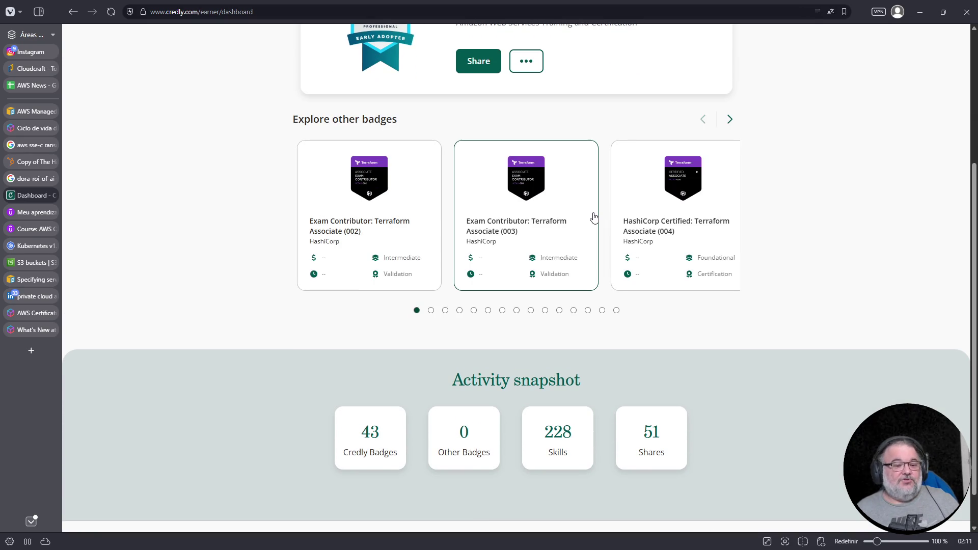
{"action": "scroll", "coordinate": [510, 296], "scroll_direction": "up", "scroll_amount": 4}
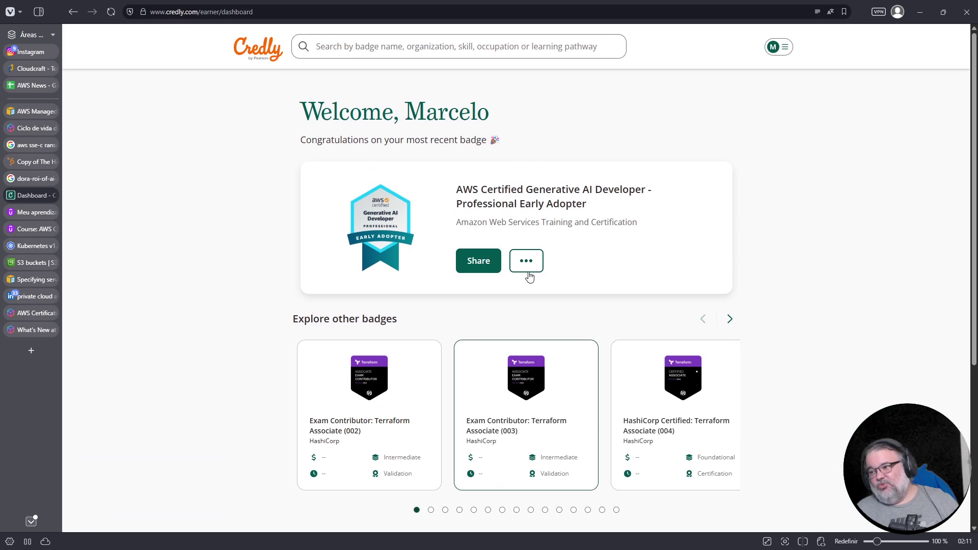
{"action": "left_click", "coordinate": [781, 51]}
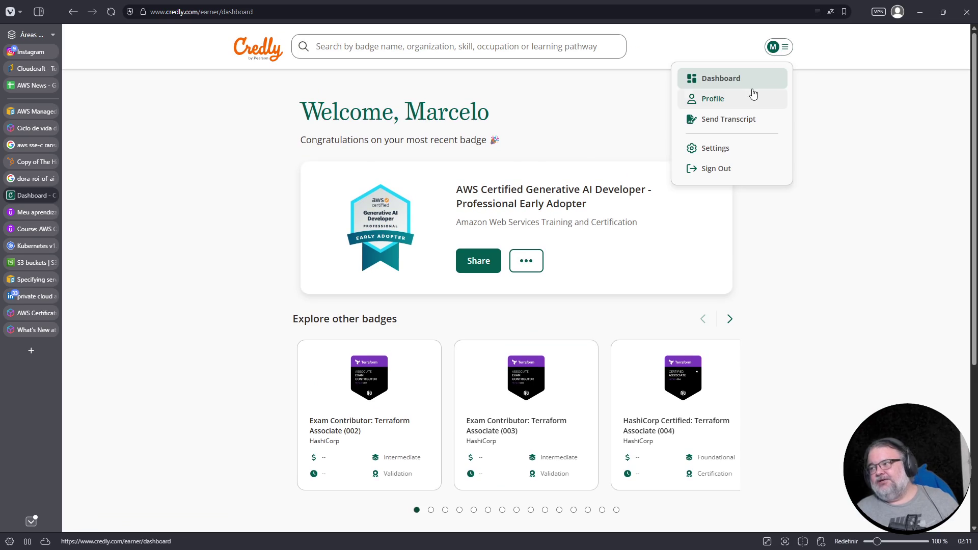
{"action": "left_click", "coordinate": [734, 99]}
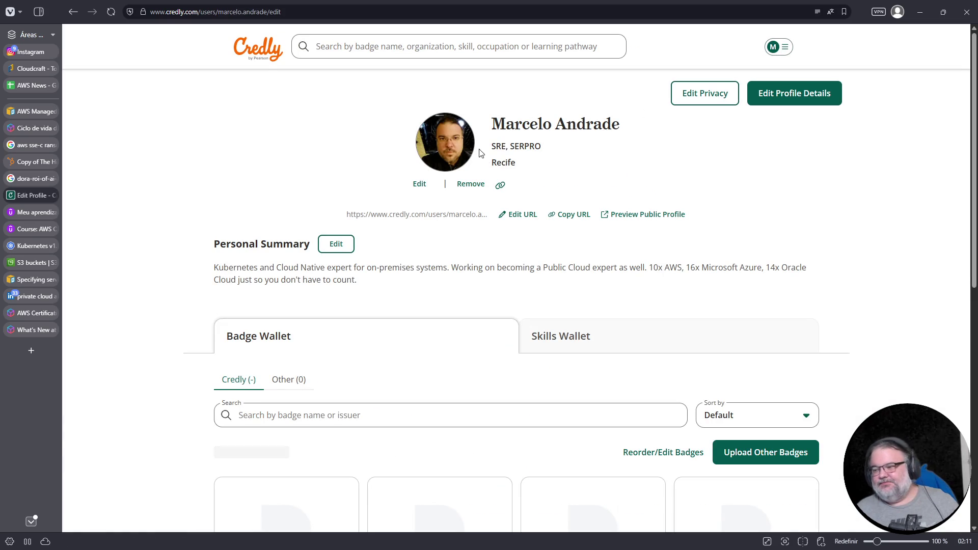
{"action": "scroll", "coordinate": [492, 228], "scroll_direction": "down", "scroll_amount": 8}
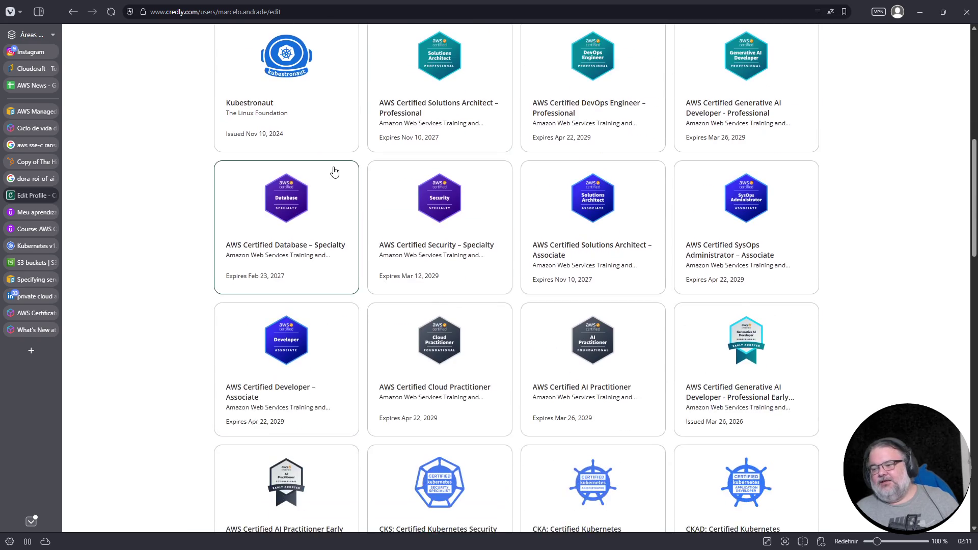
{"action": "scroll", "coordinate": [283, 189], "scroll_direction": "up", "scroll_amount": 1}
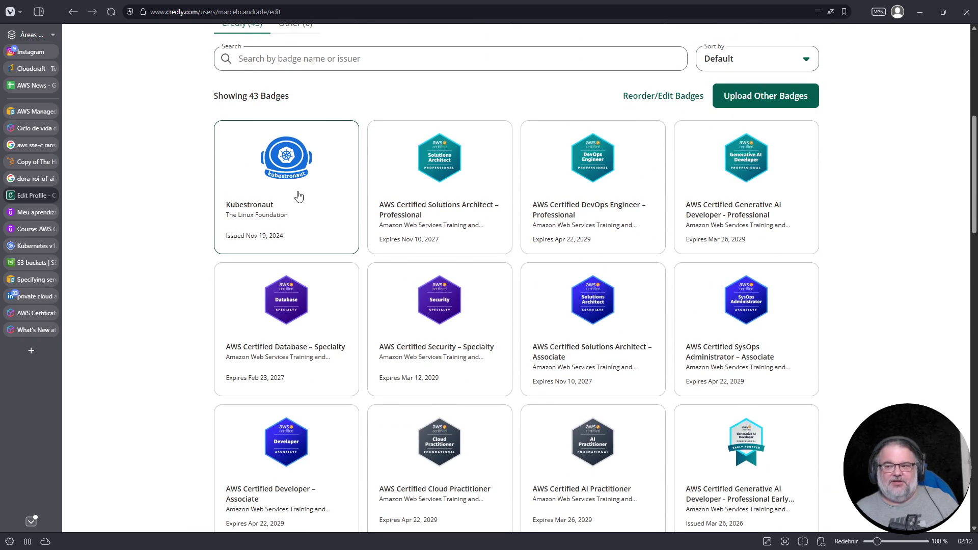
{"action": "scroll", "coordinate": [289, 216], "scroll_direction": "down", "scroll_amount": 9}
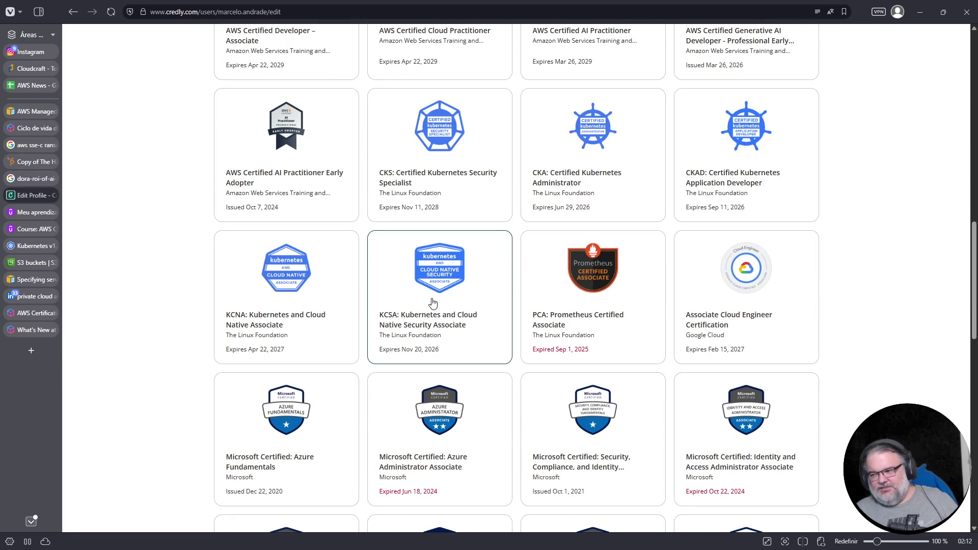
{"action": "left_click", "coordinate": [587, 133]}
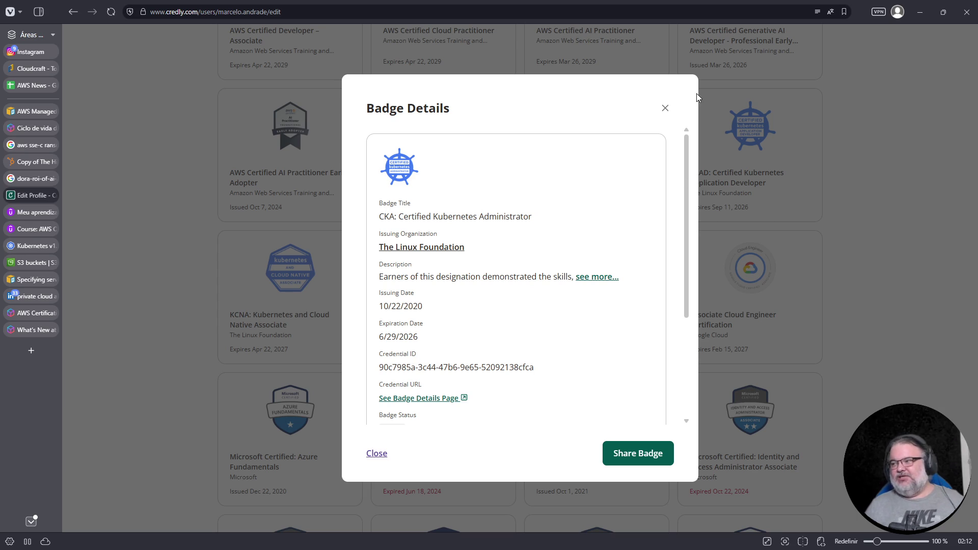
- Dismiss the CKA badge details and go back to the LinkedIn private cloud architect job results
{"action": "left_click", "coordinate": [665, 108]}
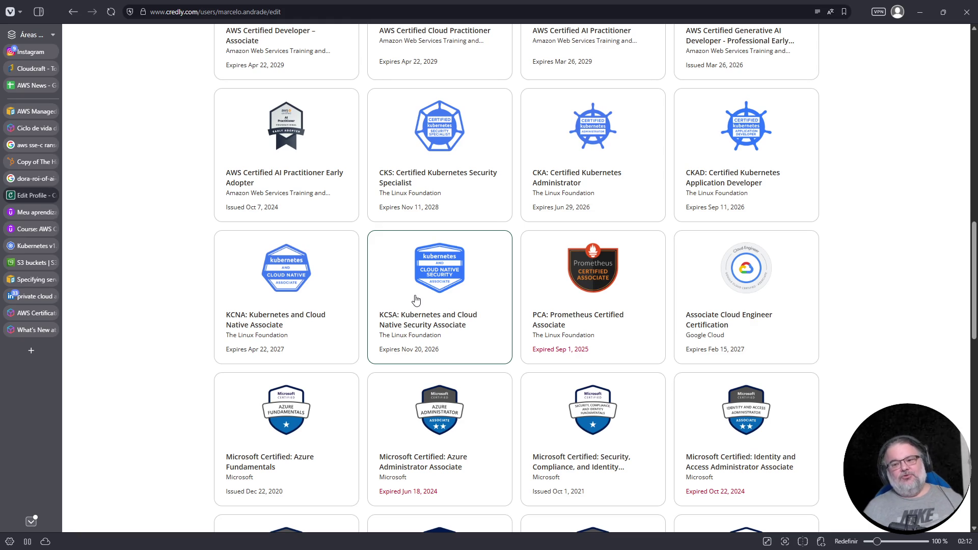
{"action": "left_click", "coordinate": [35, 300]}
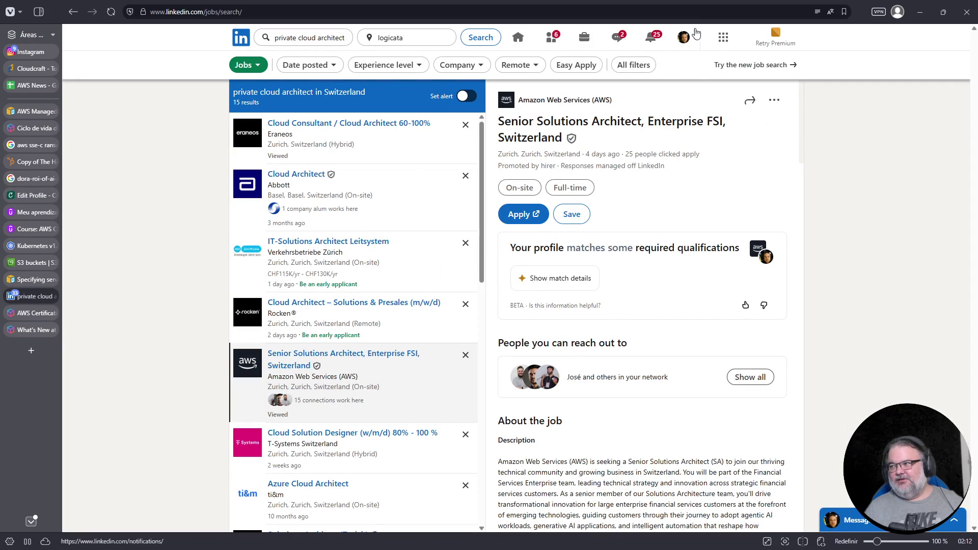
- Open your LinkedIn profile in a new tab and highlight its 54 licenses & certifications count
{"action": "left_click", "coordinate": [684, 37]}
{"action": "middle_click", "coordinate": [612, 122]}
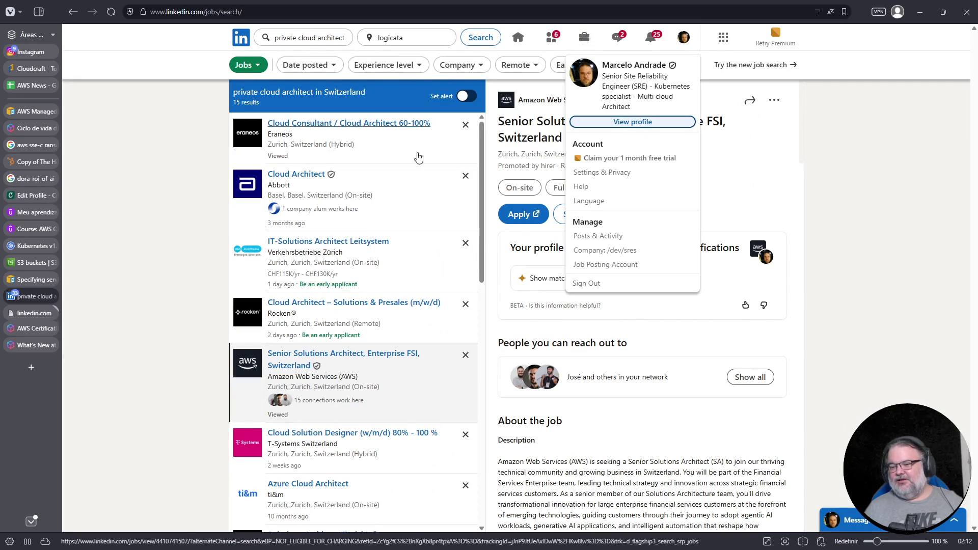
{"action": "left_click", "coordinate": [33, 313]}
{"action": "scroll", "coordinate": [460, 301], "scroll_direction": "down", "scroll_amount": 4}
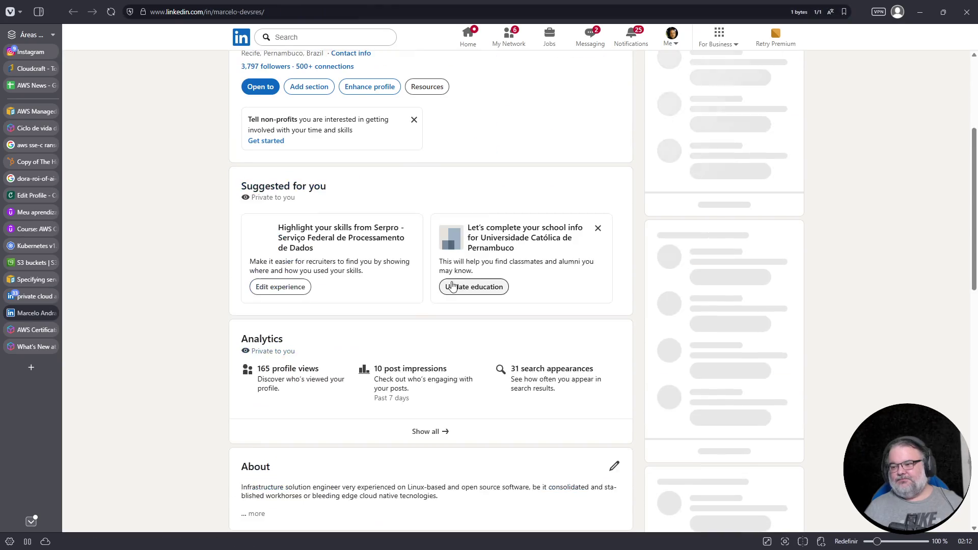
{"action": "scroll", "coordinate": [453, 285], "scroll_direction": "down", "scroll_amount": 14}
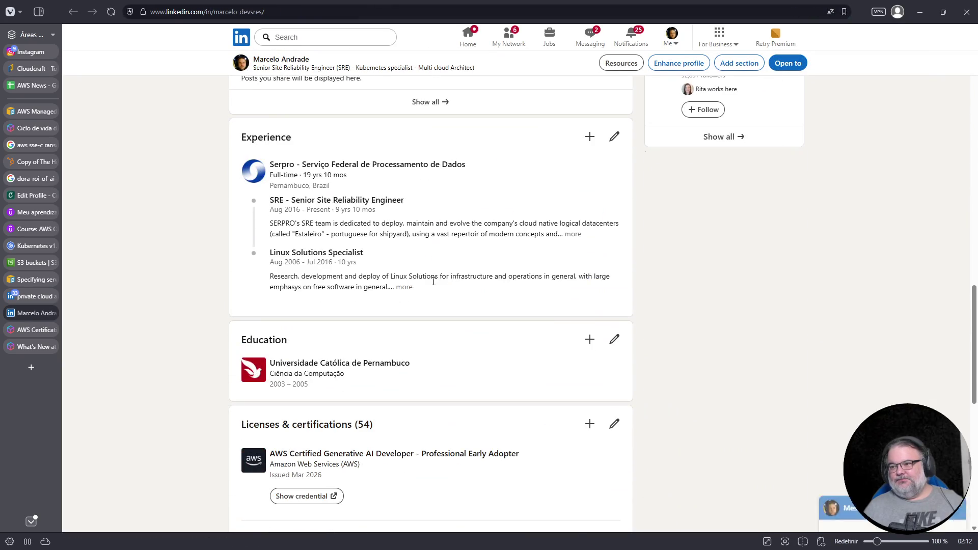
{"action": "scroll", "coordinate": [434, 281], "scroll_direction": "down", "scroll_amount": 7}
{"action": "scroll", "coordinate": [433, 284], "scroll_direction": "down", "scroll_amount": 5}
{"action": "scroll", "coordinate": [392, 265], "scroll_direction": "up", "scroll_amount": 10}
{"action": "left_click_drag", "start_coordinate": [355, 272], "coordinate": [368, 270]}
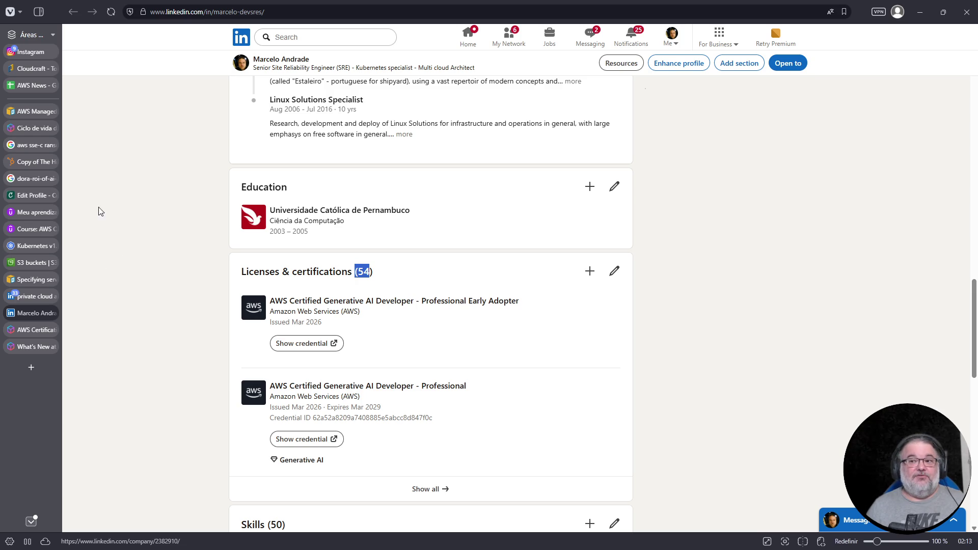
{"action": "left_click", "coordinate": [28, 112]}
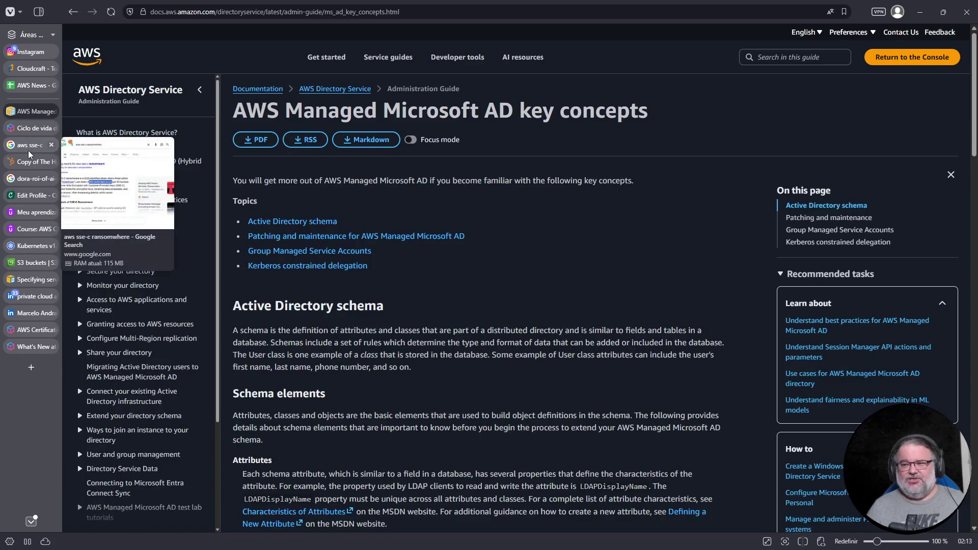
- Switch to the Credly badge wallet and open the Generative AI Developer – Professional Early Adopter badge
{"action": "left_click", "coordinate": [29, 128]}
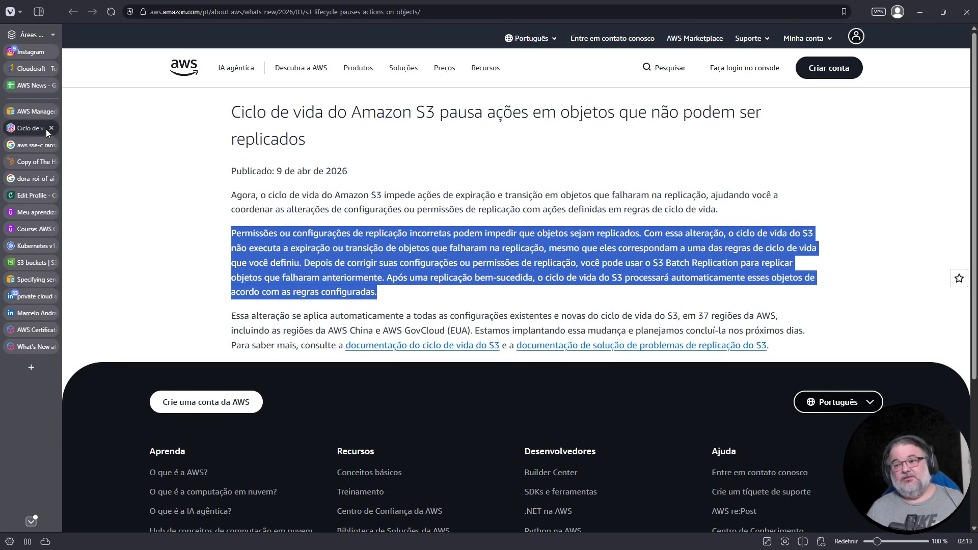
{"action": "left_click", "coordinate": [38, 195]}
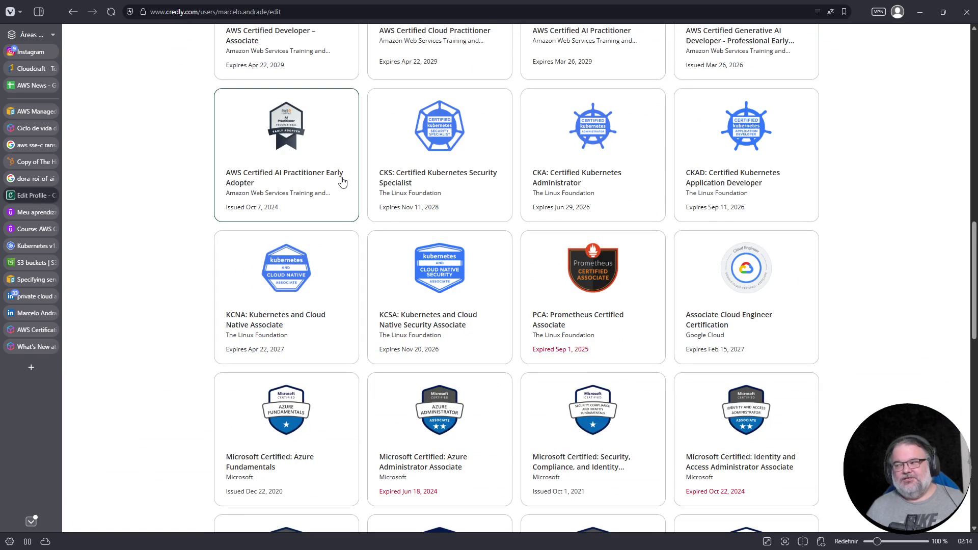
{"action": "scroll", "coordinate": [342, 182], "scroll_direction": "down", "scroll_amount": 7}
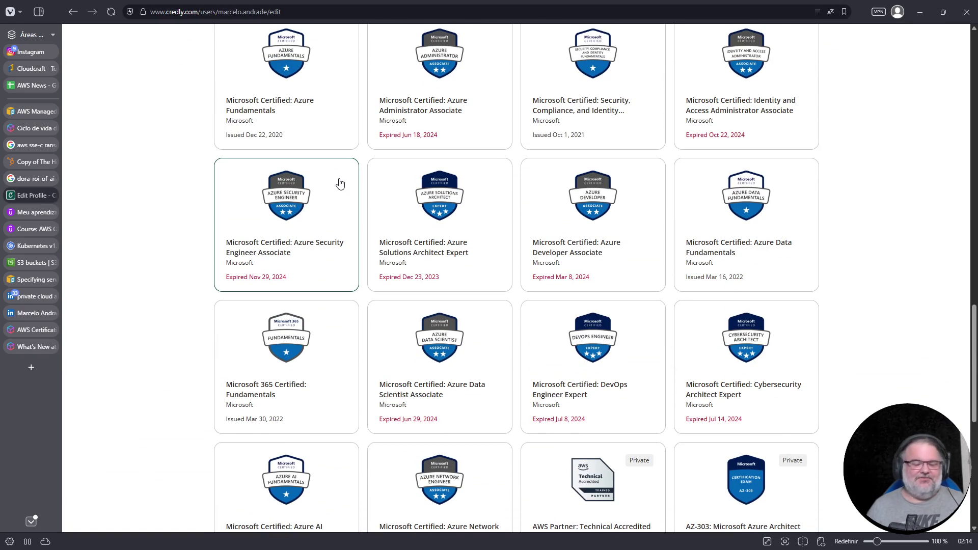
{"action": "scroll", "coordinate": [339, 183], "scroll_direction": "up", "scroll_amount": 9}
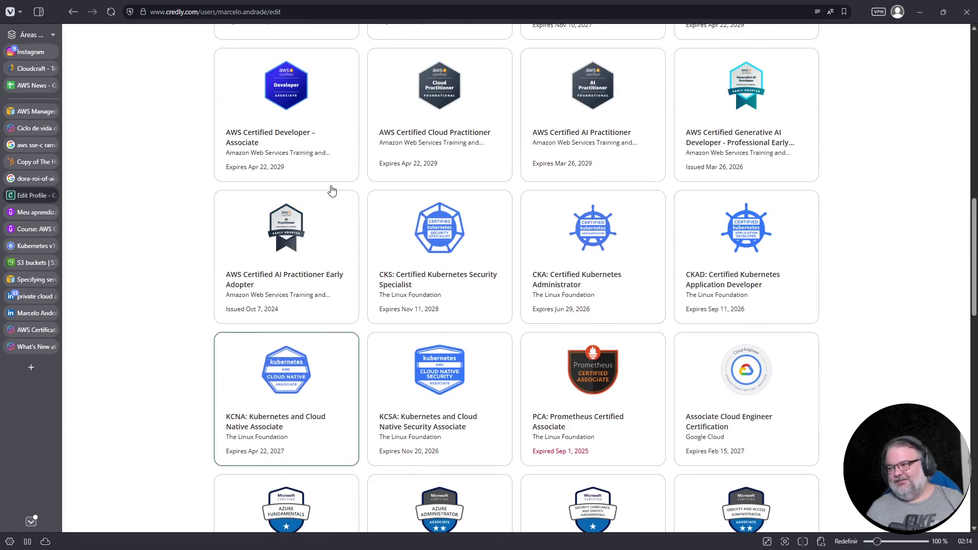
{"action": "scroll", "coordinate": [630, 219], "scroll_direction": "up", "scroll_amount": 3}
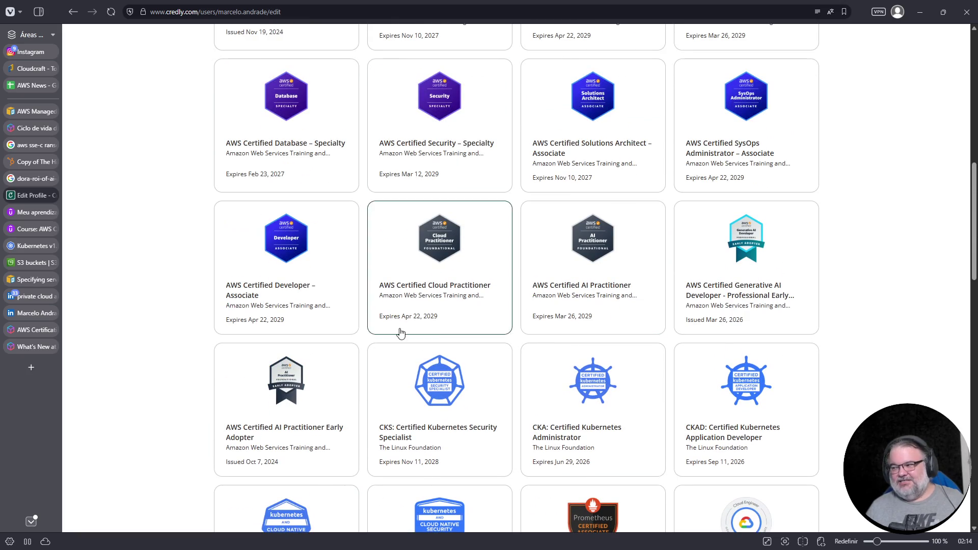
{"action": "left_click", "coordinate": [752, 285]}
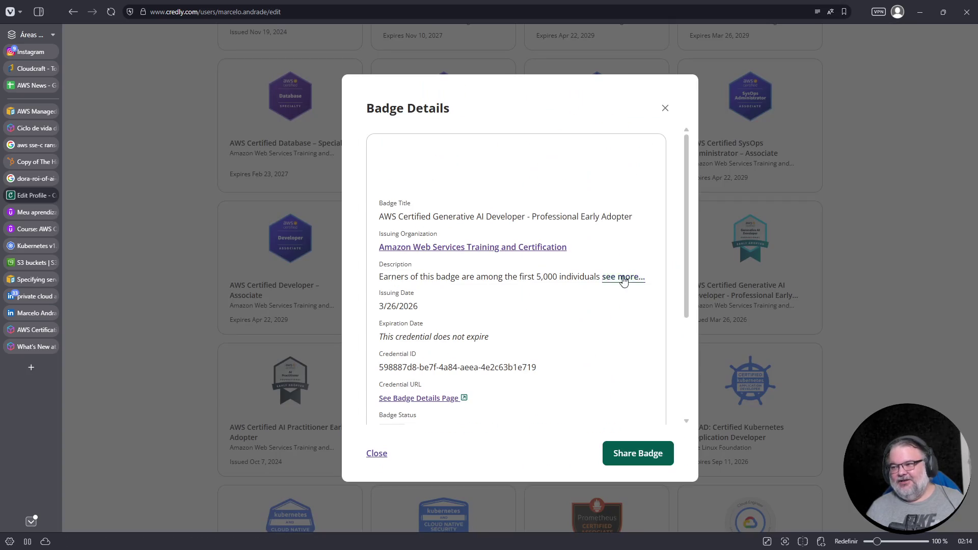
- Select the Generative AI Developer badge title, close the details, reopen them, and close again
{"action": "left_click_drag", "start_coordinate": [398, 221], "coordinate": [528, 219]}
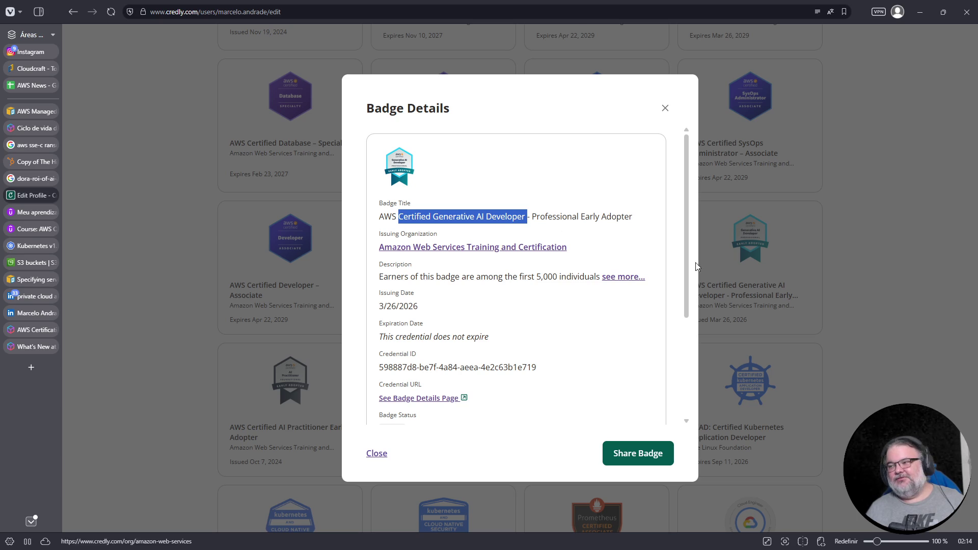
{"action": "triple_click", "coordinate": [540, 218]}
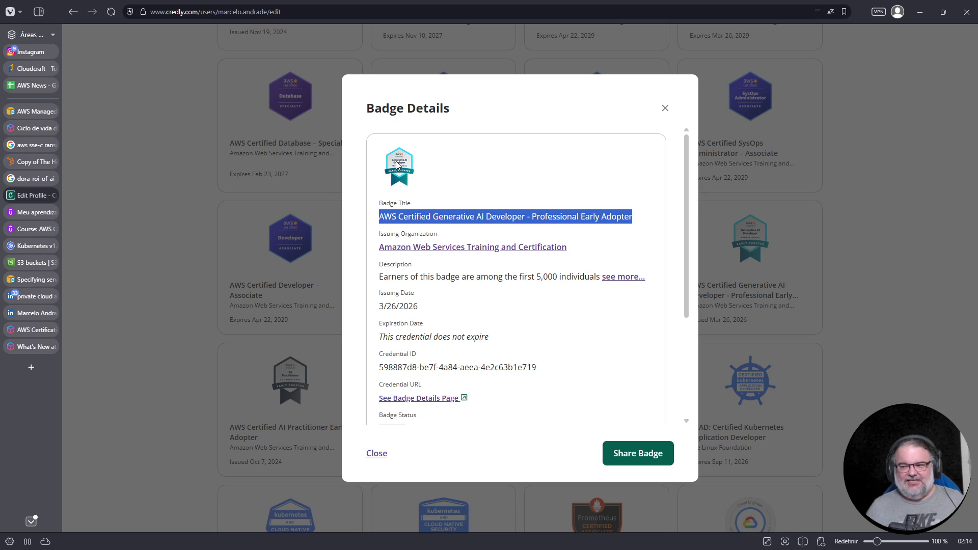
{"action": "left_click", "coordinate": [813, 258]}
{"action": "scroll", "coordinate": [514, 336], "scroll_direction": "up", "scroll_amount": 6}
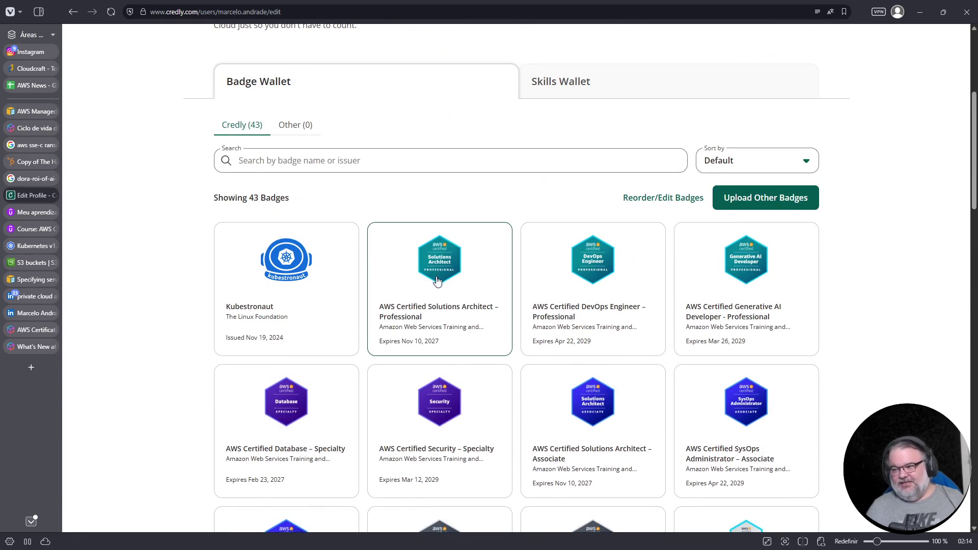
{"action": "scroll", "coordinate": [744, 266], "scroll_direction": "down", "scroll_amount": 7}
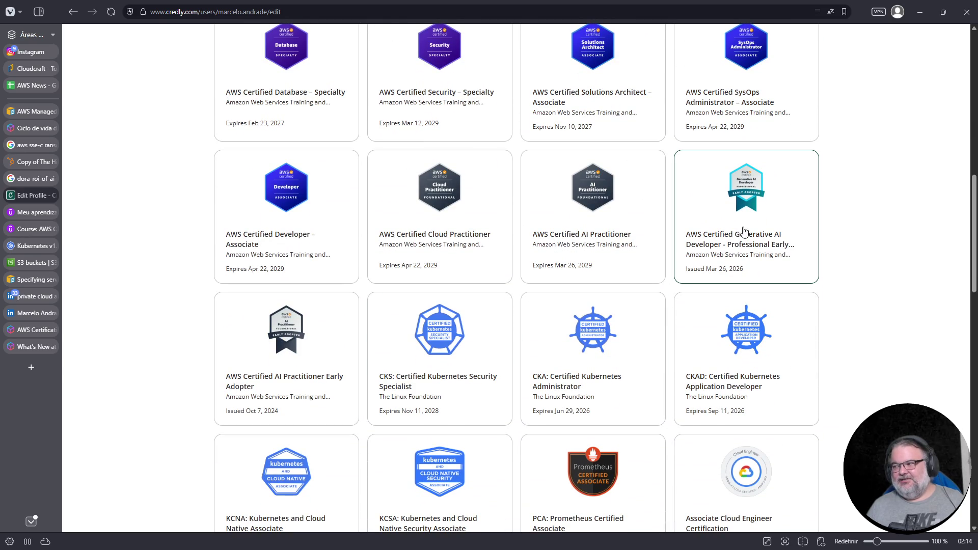
{"action": "left_click", "coordinate": [722, 246]}
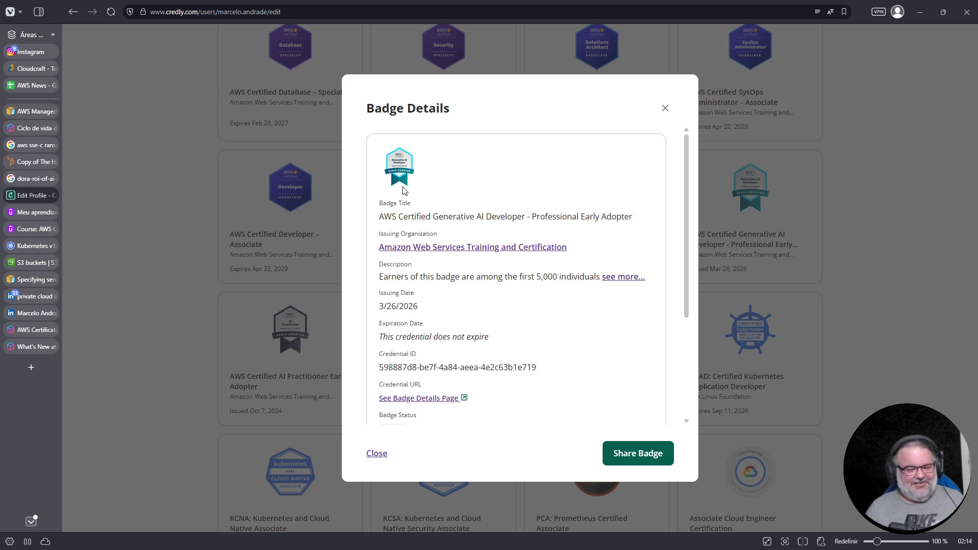
{"action": "left_click", "coordinate": [913, 218]}
{"action": "scroll", "coordinate": [674, 257], "scroll_direction": "up", "scroll_amount": 4}
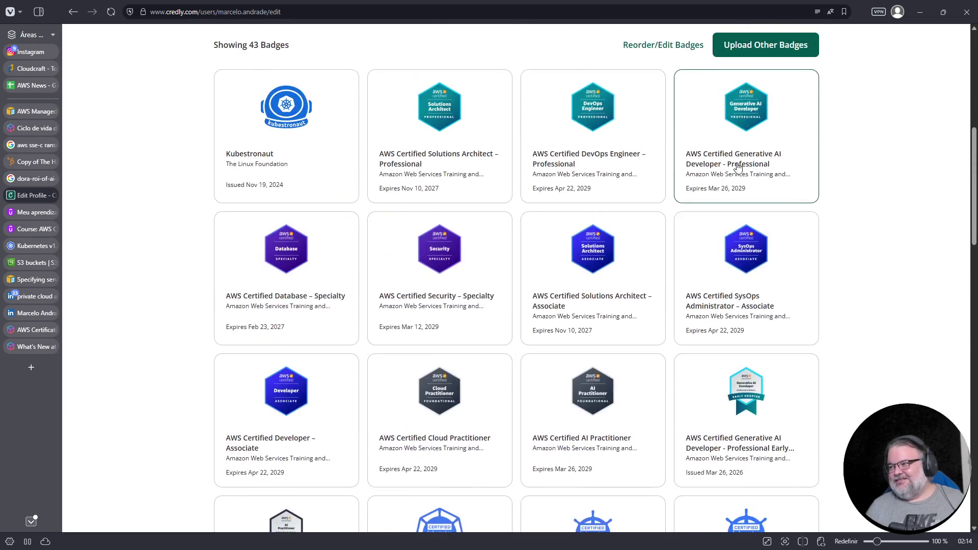
{"action": "left_click", "coordinate": [739, 166]}
{"action": "triple_click", "coordinate": [406, 335]}
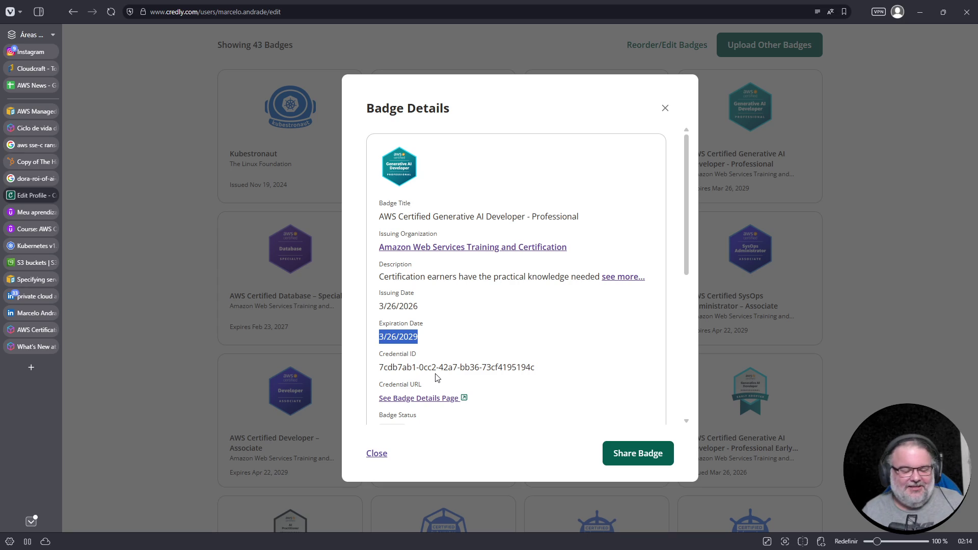
{"action": "left_click", "coordinate": [664, 108]}
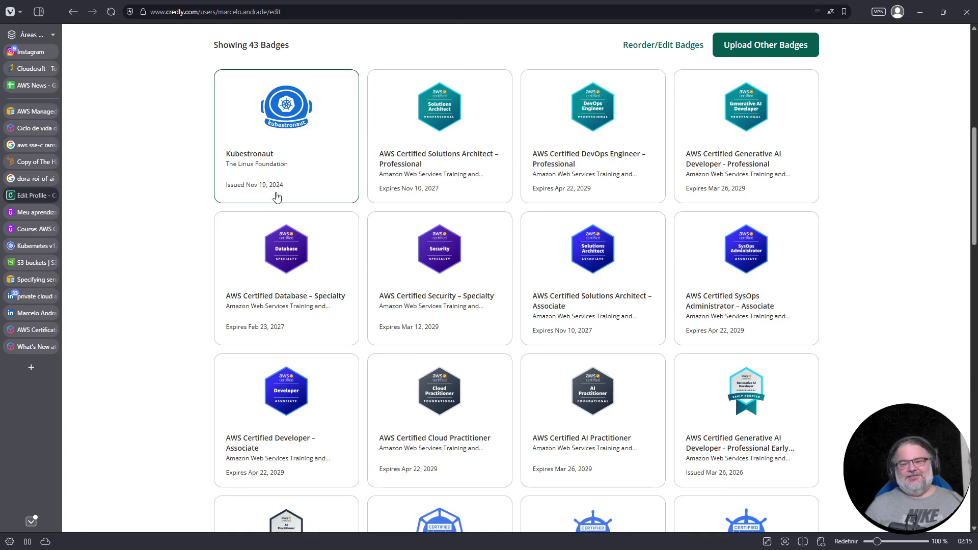
{"action": "left_click", "coordinate": [32, 368]}
- Search Google for 'quanto custa uma moto biz' and expand the AI overview prices
{"action": "left_click", "coordinate": [290, 10]}
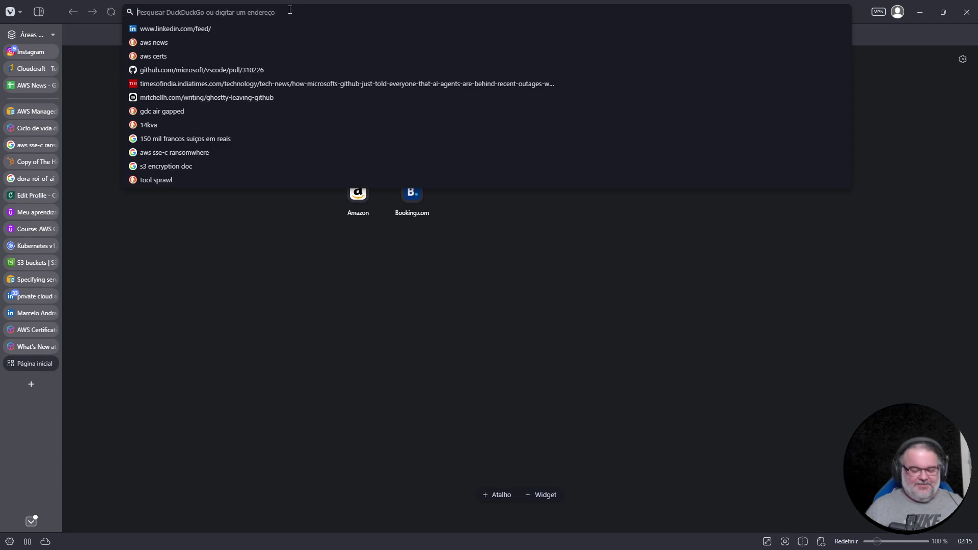
{"action": "type", "text": "quanto custa um"}
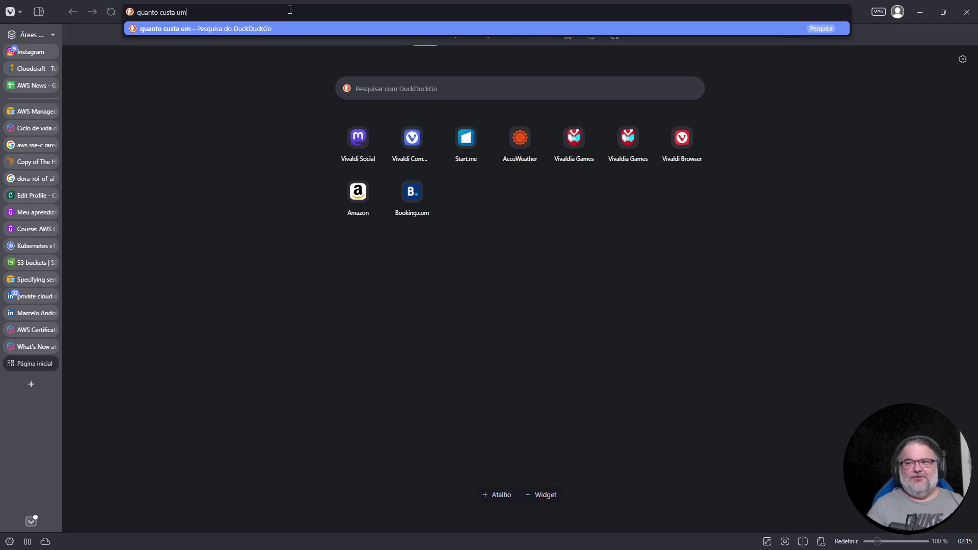
{"action": "type", "text": "a moto biz"}
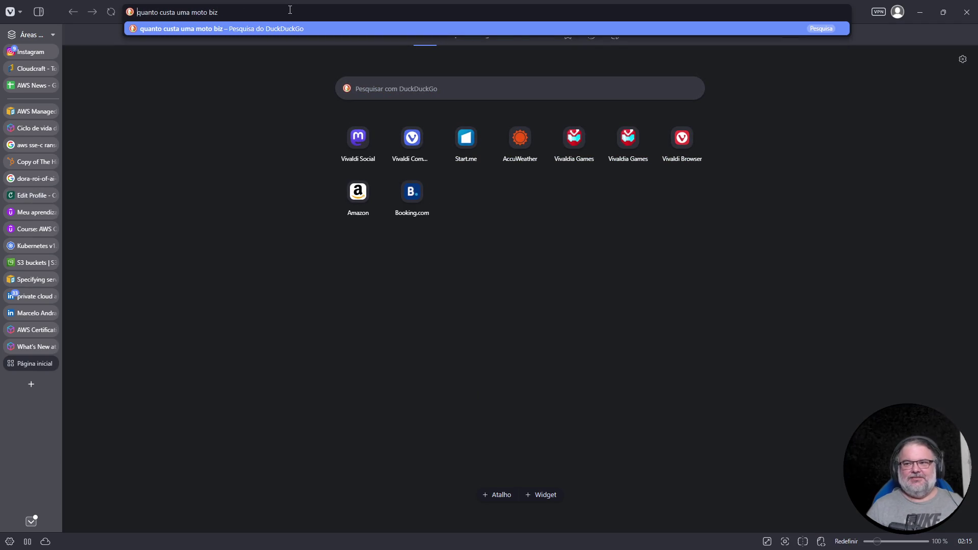
{"action": "key", "text": "Return"}
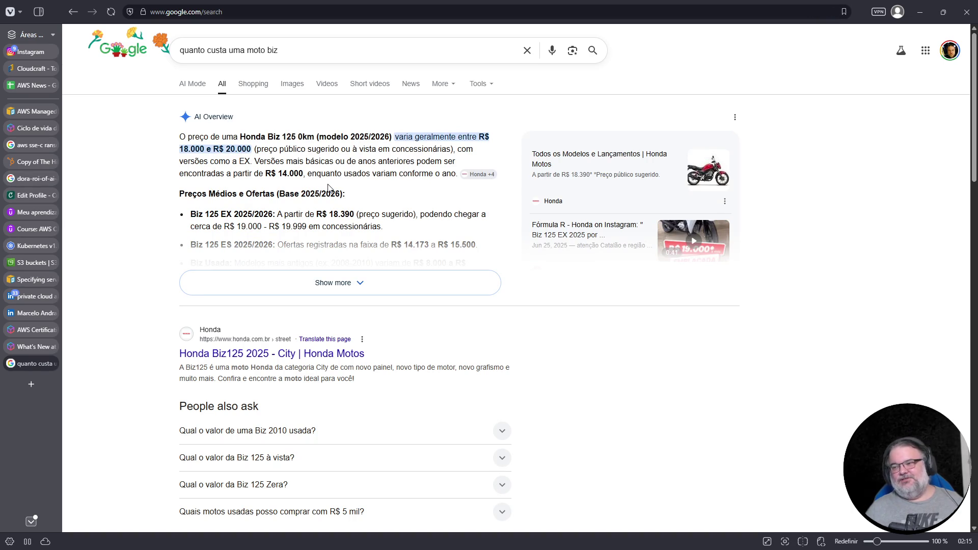
{"action": "left_click", "coordinate": [352, 285]}
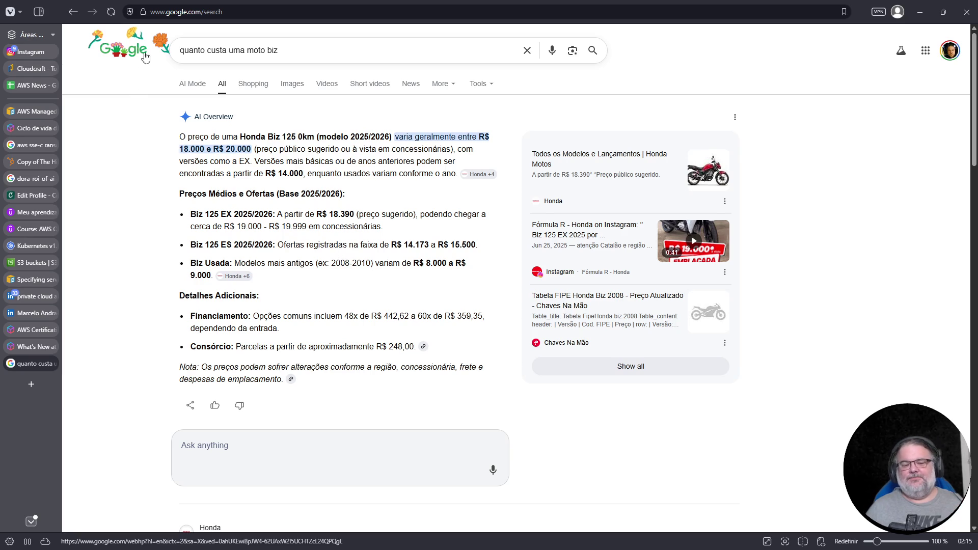
- Search 'harley fat boy' and open the official Fat Boy 2026 page in a new tab
{"action": "triple_click", "coordinate": [252, 49]}
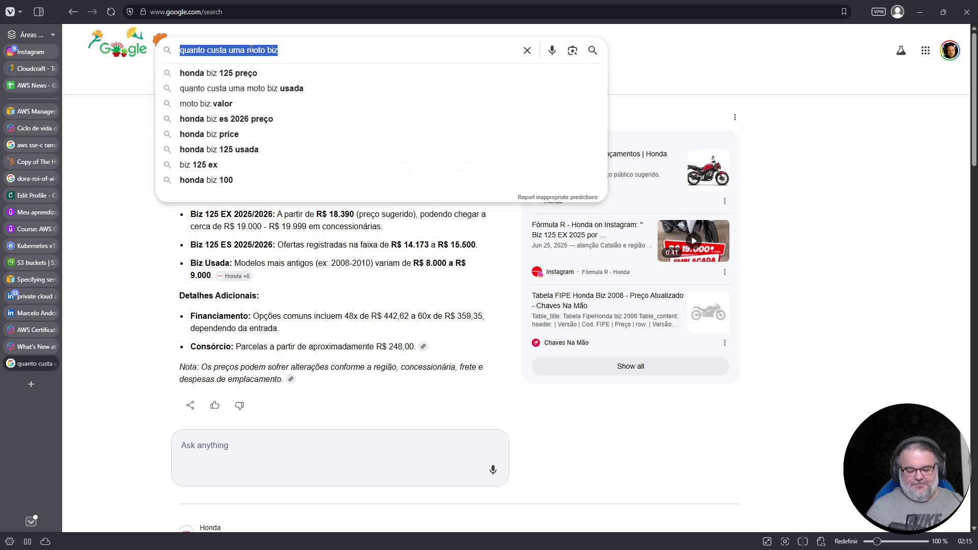
{"action": "type", "text": "harley fat boy"}
{"action": "key", "text": "Return"}
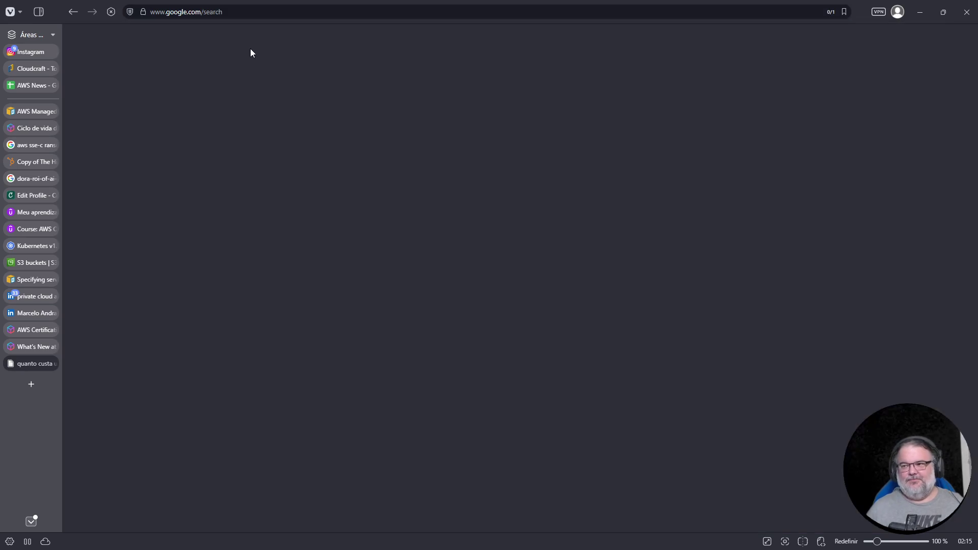
{"action": "left_click", "coordinate": [294, 51]}
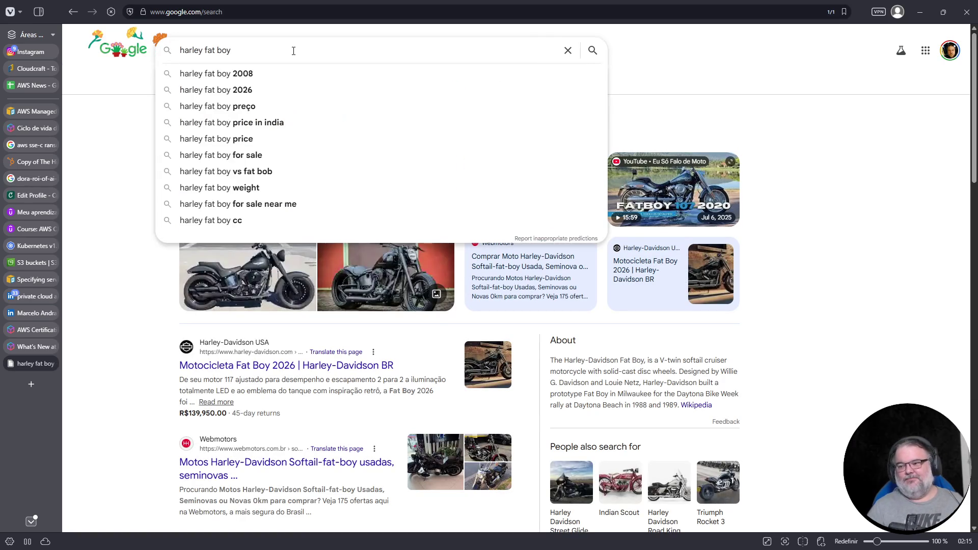
{"action": "key", "text": "Escape"}
{"action": "scroll", "coordinate": [438, 351], "scroll_direction": "down", "scroll_amount": 3}
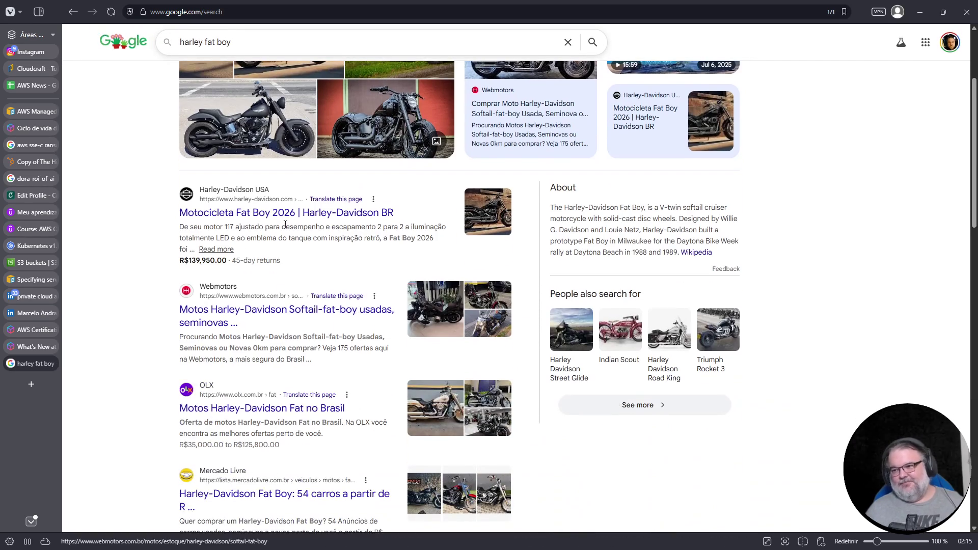
{"action": "middle_click", "coordinate": [285, 213]}
{"action": "left_click", "coordinate": [39, 380]}
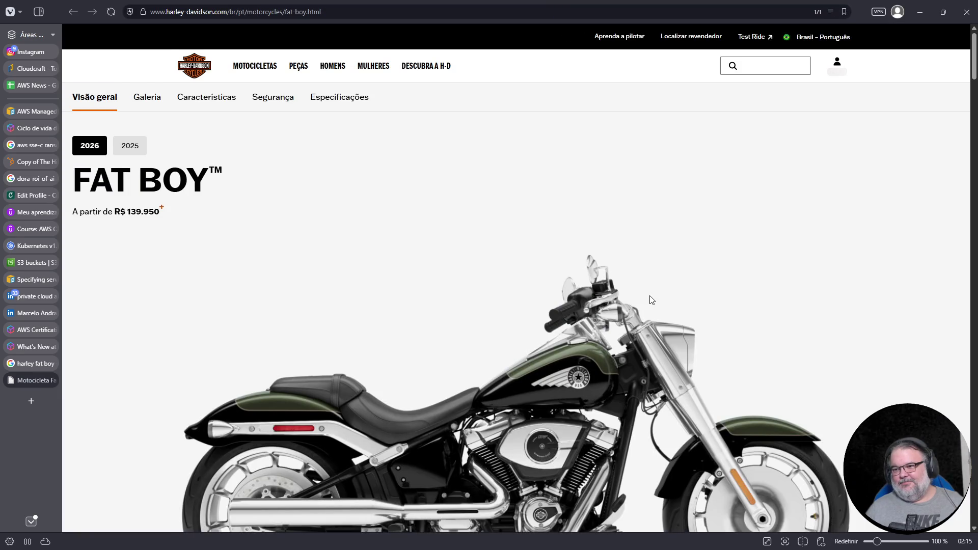
- Adjust the page zoom, accept cookies, and compare the 2025 and 2026 Fat Boy models
{"action": "scroll", "coordinate": [645, 305], "scroll_direction": "down", "scroll_amount": 1}
{"action": "key", "text": "ctrl+plus"}
{"action": "key", "text": "ctrl+plus"}
{"action": "key", "text": "ctrl+plus"}
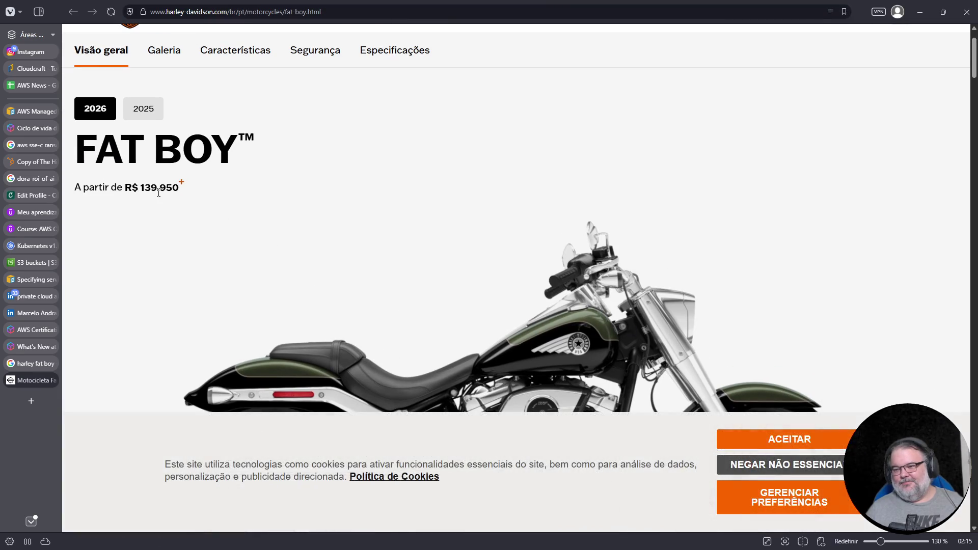
{"action": "left_click", "coordinate": [784, 454]}
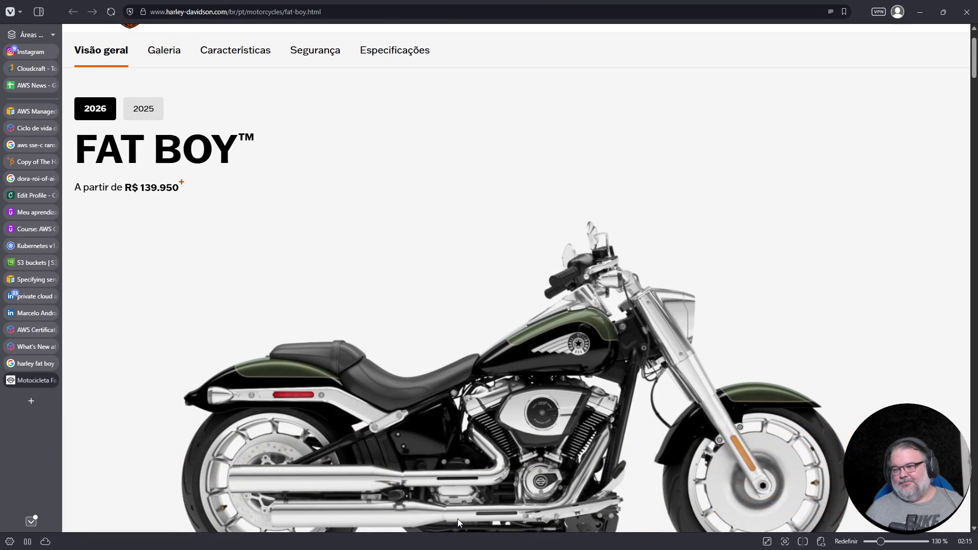
{"action": "key", "text": "ctrl+minus"}
{"action": "scroll", "coordinate": [431, 429], "scroll_direction": "down", "scroll_amount": 2}
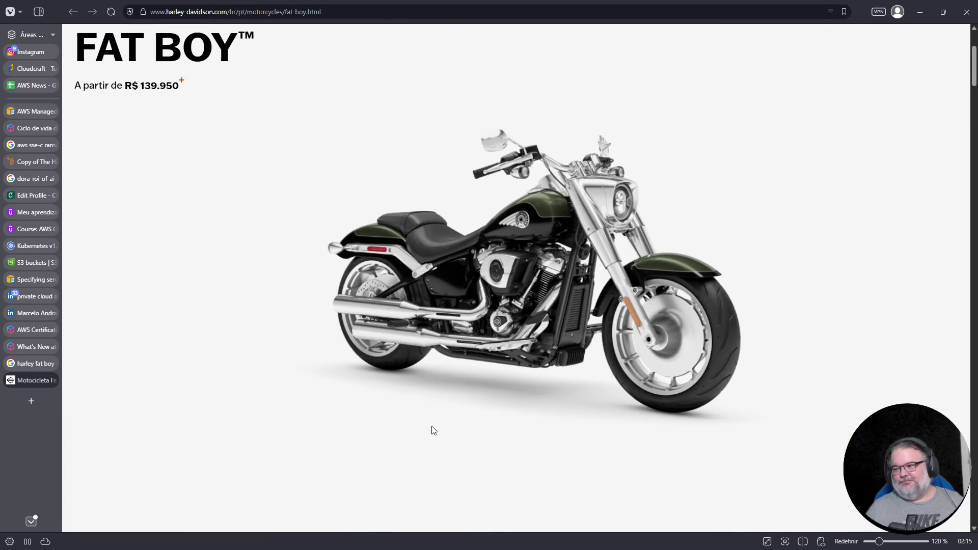
{"action": "scroll", "coordinate": [432, 430], "scroll_direction": "up", "scroll_amount": 1}
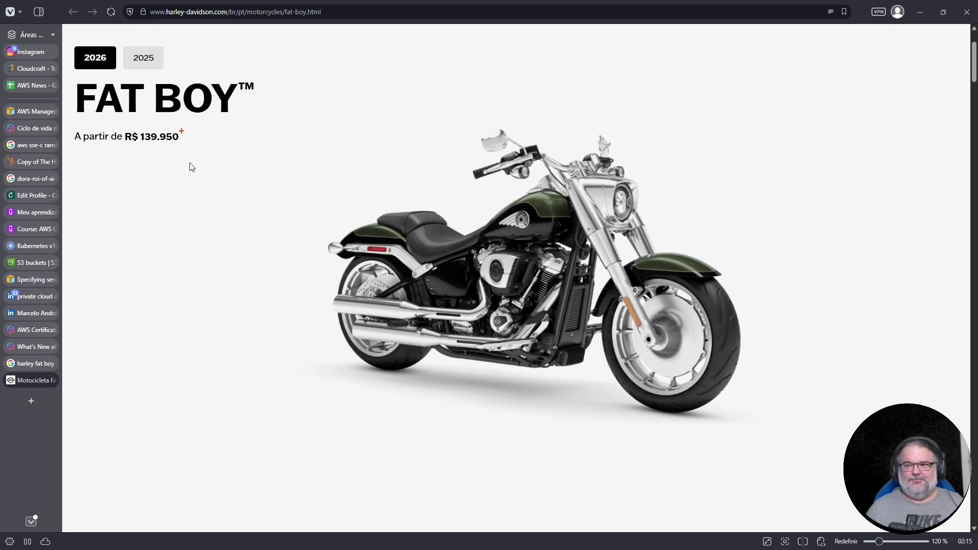
{"action": "left_click", "coordinate": [149, 56]}
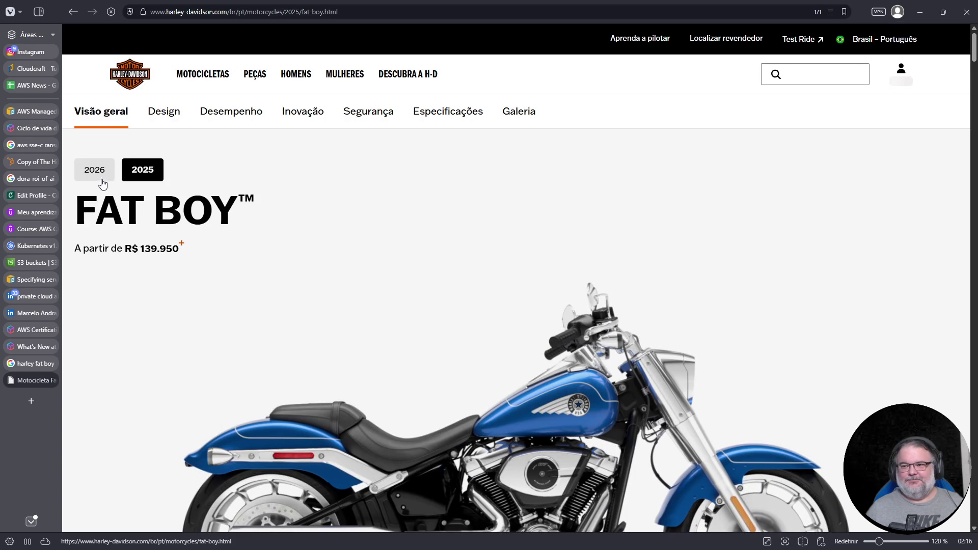
{"action": "left_click", "coordinate": [99, 164]}
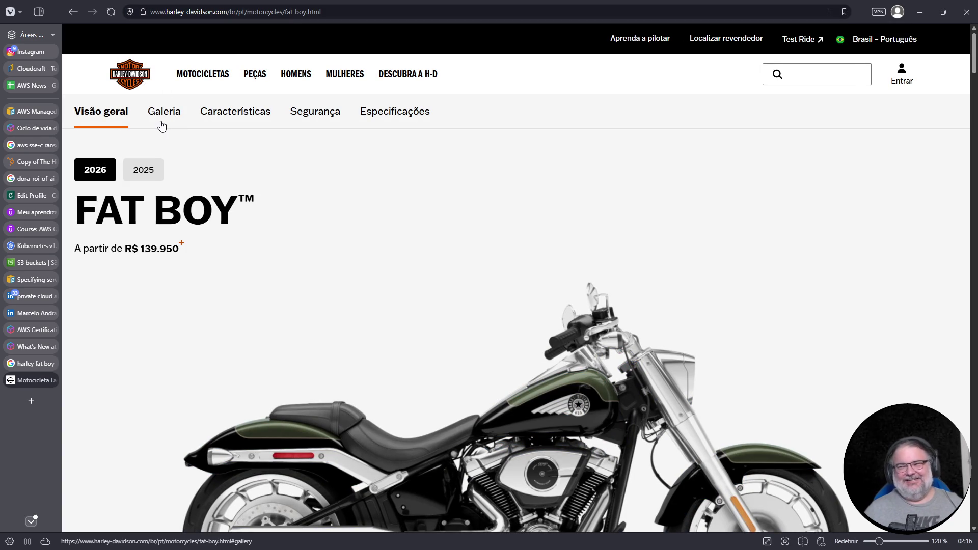
- Select the R$ 139.950 starting price and open the Fat Boy price breakdown details
{"action": "scroll", "coordinate": [139, 382], "scroll_direction": "down", "scroll_amount": 5}
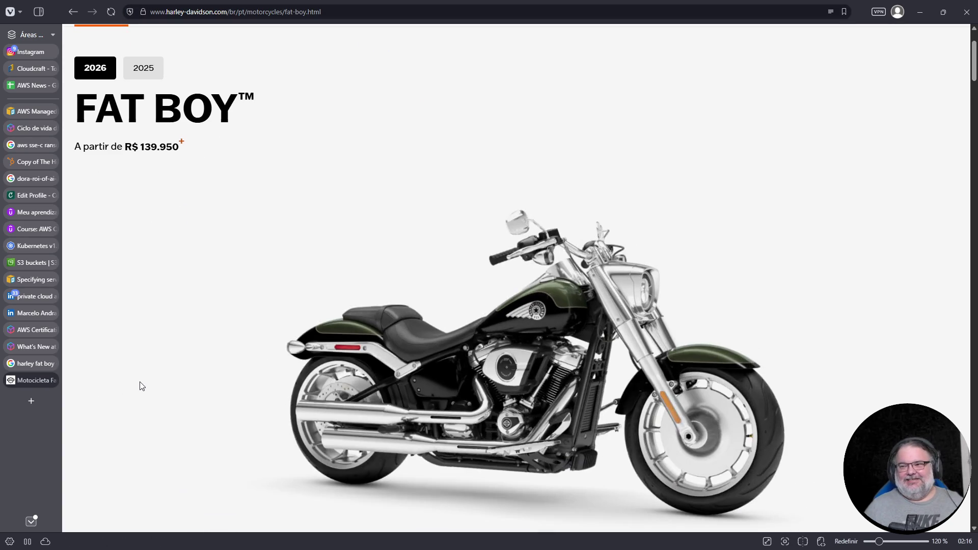
{"action": "scroll", "coordinate": [151, 377], "scroll_direction": "down", "scroll_amount": 4}
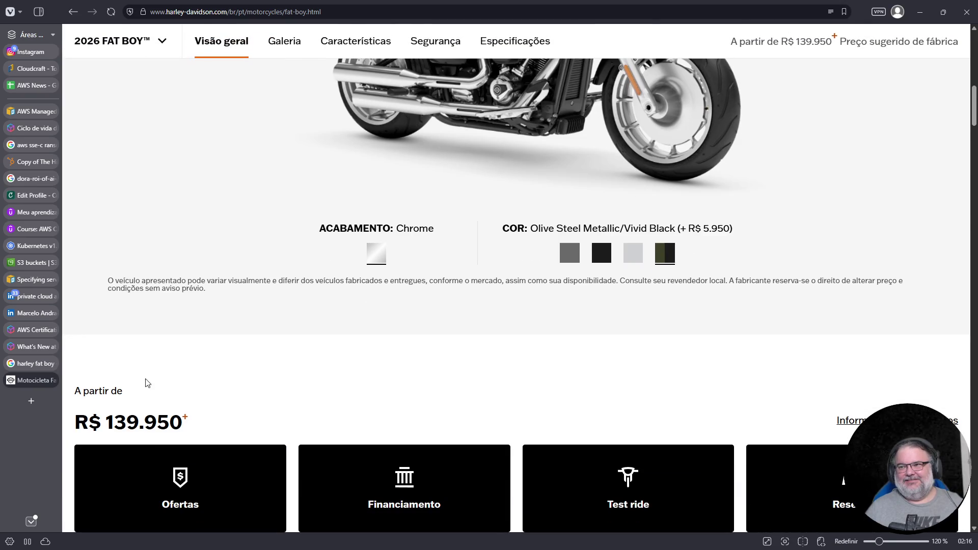
{"action": "scroll", "coordinate": [178, 320], "scroll_direction": "down", "scroll_amount": 10}
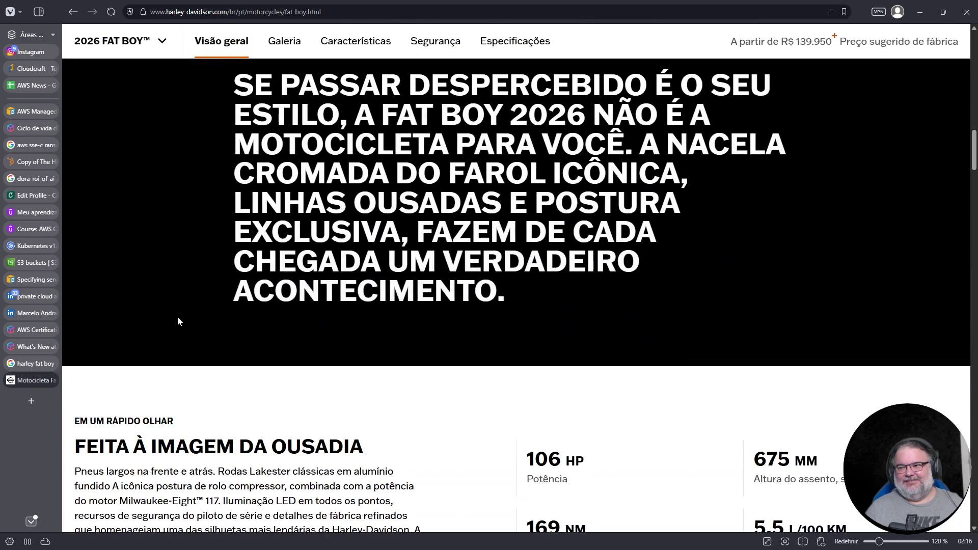
{"action": "scroll", "coordinate": [178, 316], "scroll_direction": "up", "scroll_amount": 7}
{"action": "left_click_drag", "start_coordinate": [106, 219], "coordinate": [193, 224]}
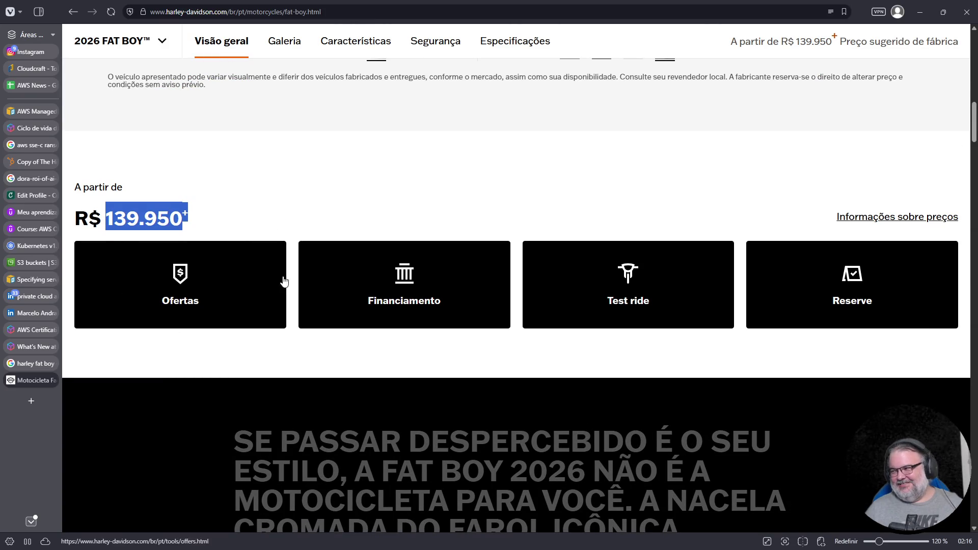
{"action": "scroll", "coordinate": [465, 350], "scroll_direction": "up", "scroll_amount": 5}
{"action": "scroll", "coordinate": [465, 350], "scroll_direction": "down", "scroll_amount": 4}
{"action": "scroll", "coordinate": [760, 277], "scroll_direction": "up", "scroll_amount": 2}
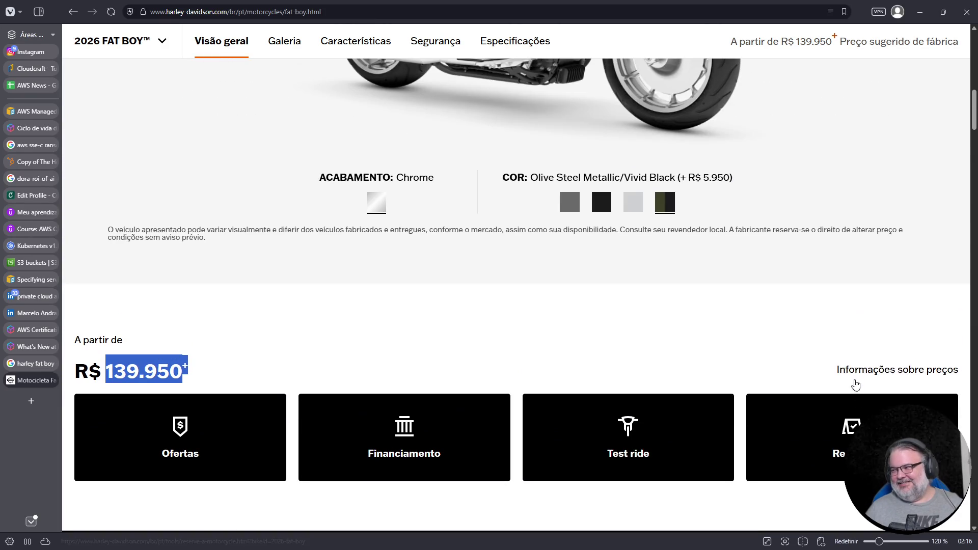
{"action": "left_click", "coordinate": [865, 374]}
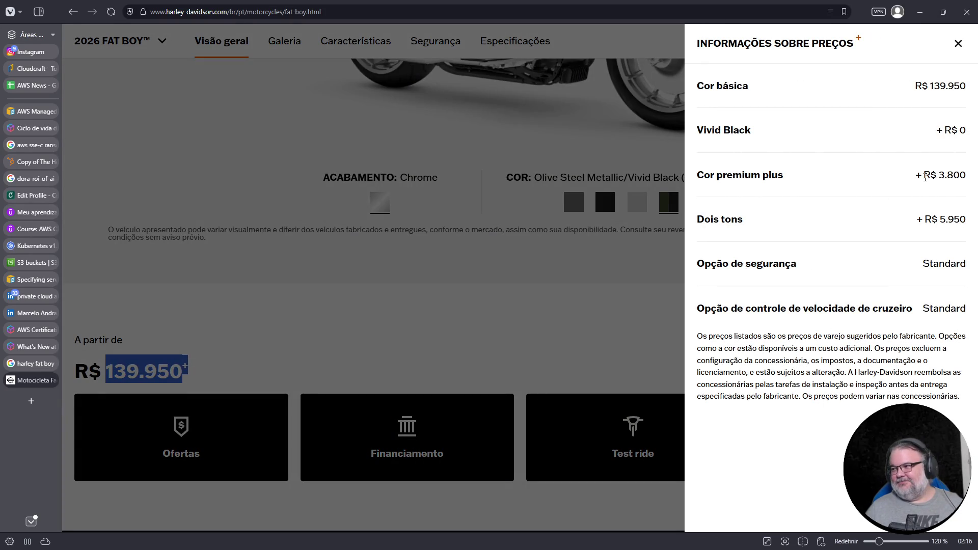
{"action": "triple_click", "coordinate": [927, 179]}
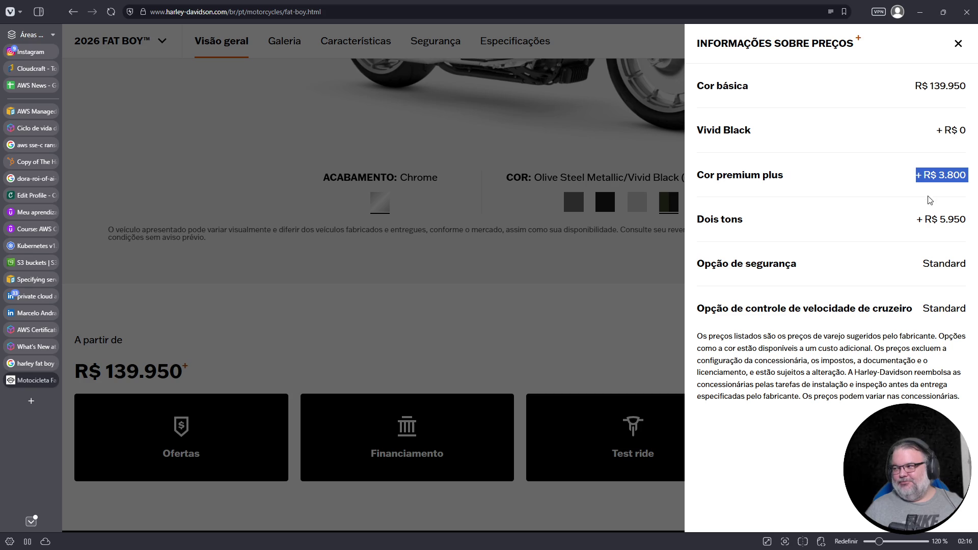
{"action": "double_click", "coordinate": [949, 220]}
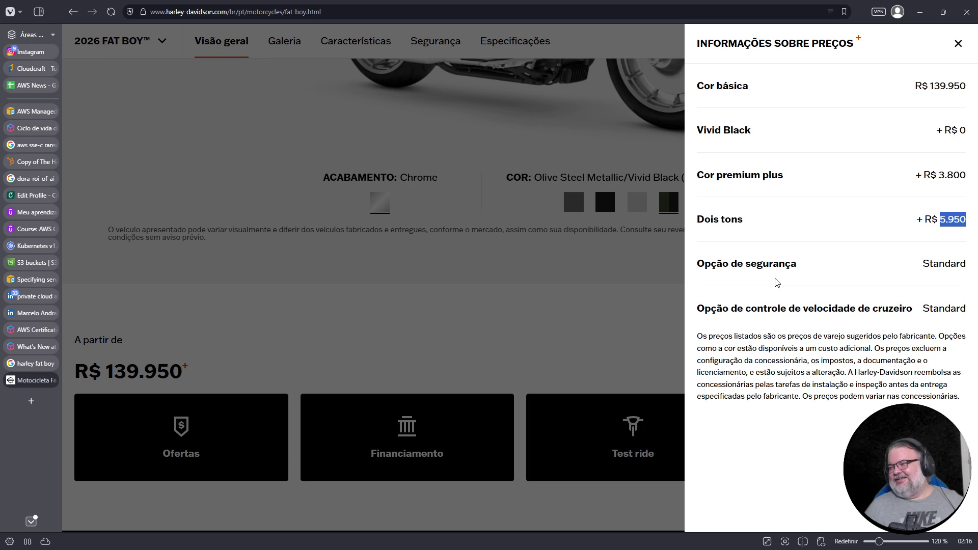
{"action": "double_click", "coordinate": [951, 270]}
{"action": "left_click", "coordinate": [591, 321]}
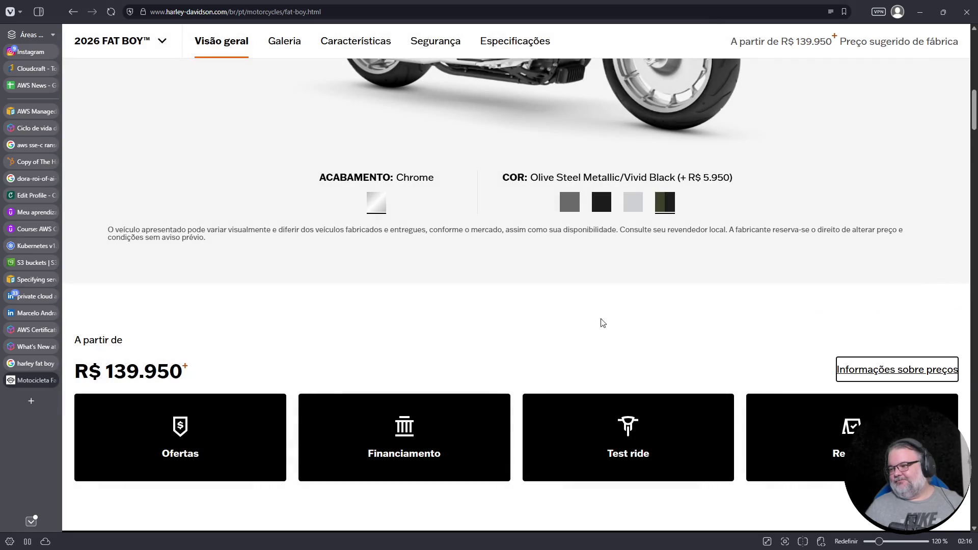
- Scroll through the 2026 Fat Boy gallery and design features, then close the Fat Boy page
{"action": "scroll", "coordinate": [703, 312], "scroll_direction": "down", "scroll_amount": 5}
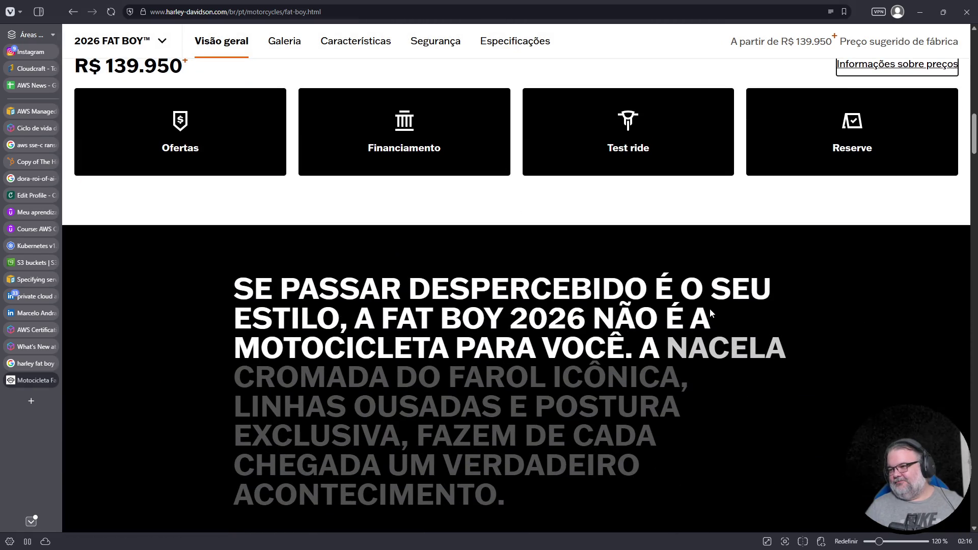
{"action": "scroll", "coordinate": [710, 313], "scroll_direction": "down", "scroll_amount": 3}
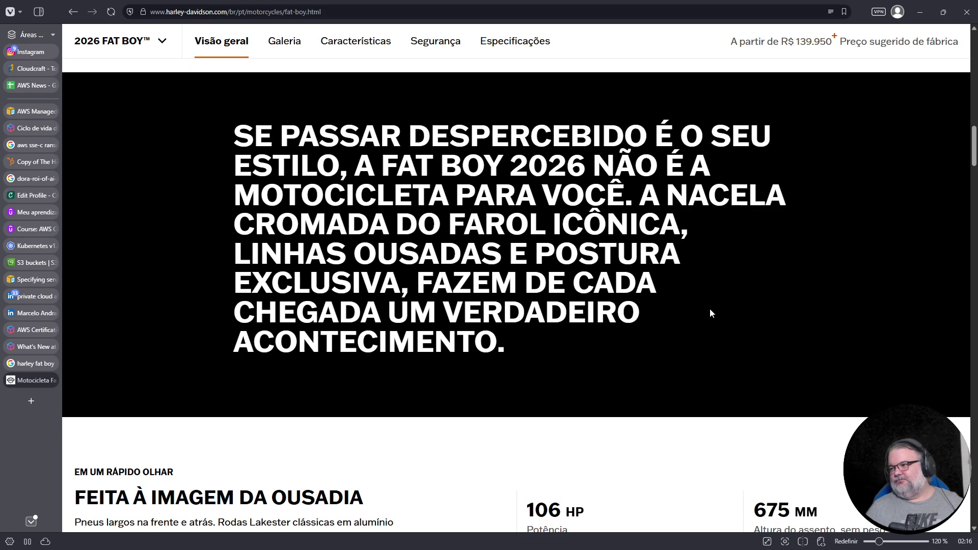
{"action": "scroll", "coordinate": [711, 313], "scroll_direction": "down", "scroll_amount": 12}
{"action": "scroll", "coordinate": [711, 313], "scroll_direction": "down", "scroll_amount": 6}
{"action": "scroll", "coordinate": [711, 311], "scroll_direction": "down", "scroll_amount": 6}
{"action": "scroll", "coordinate": [710, 308], "scroll_direction": "up", "scroll_amount": 4}
{"action": "scroll", "coordinate": [710, 309], "scroll_direction": "down", "scroll_amount": 7}
{"action": "scroll", "coordinate": [710, 309], "scroll_direction": "down", "scroll_amount": 8}
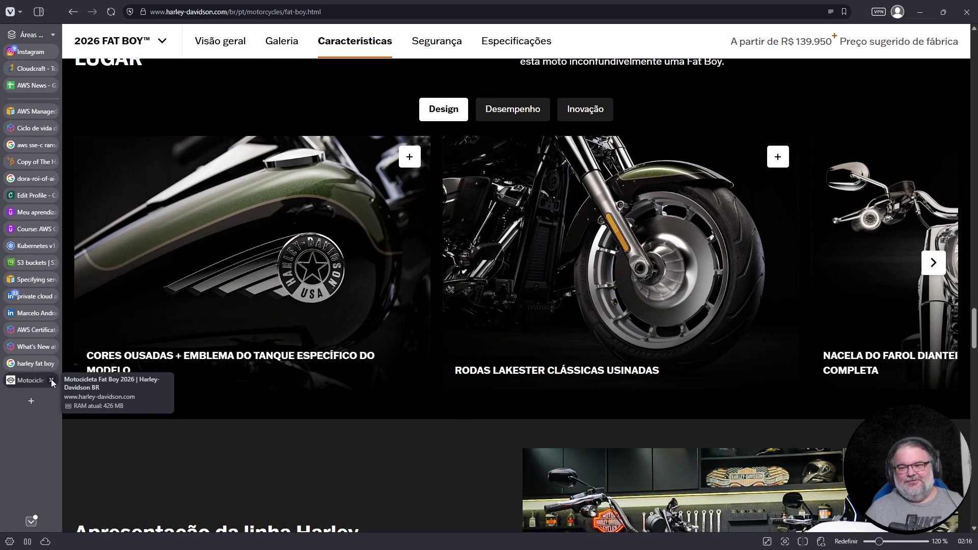
{"action": "left_click", "coordinate": [51, 379]}
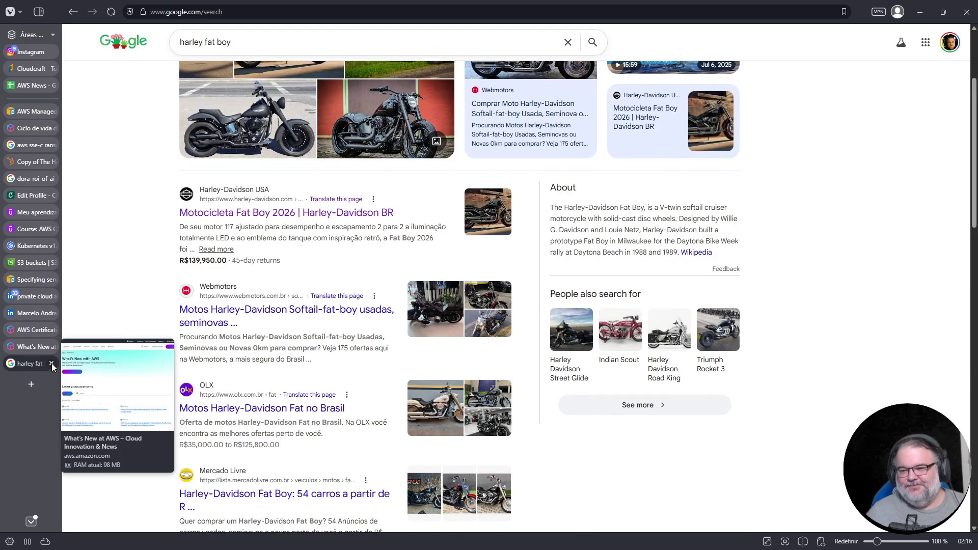
- Close the harley fat boy search and pass through LinkedIn, jobs and What's New to AWS Certification's Associate list
{"action": "left_click", "coordinate": [51, 363]}
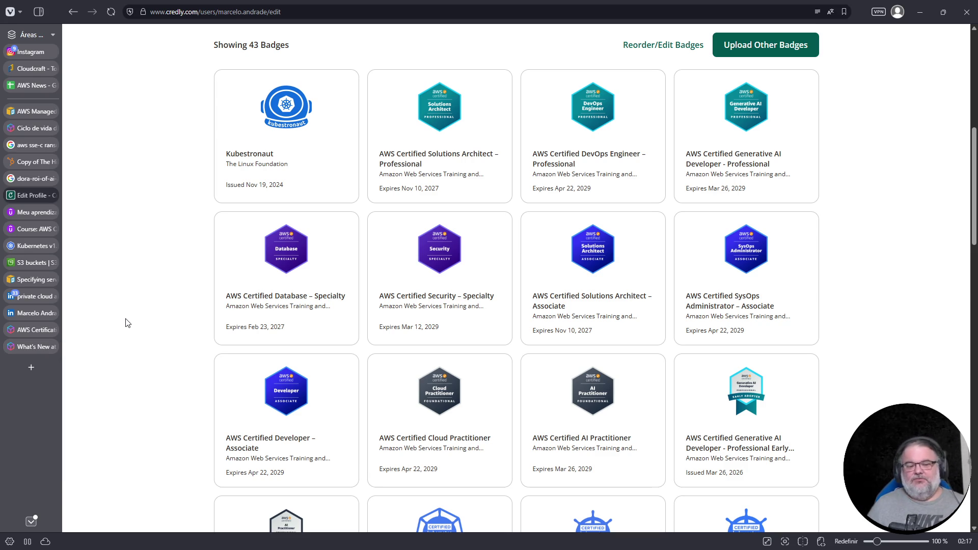
{"action": "left_click", "coordinate": [36, 312]}
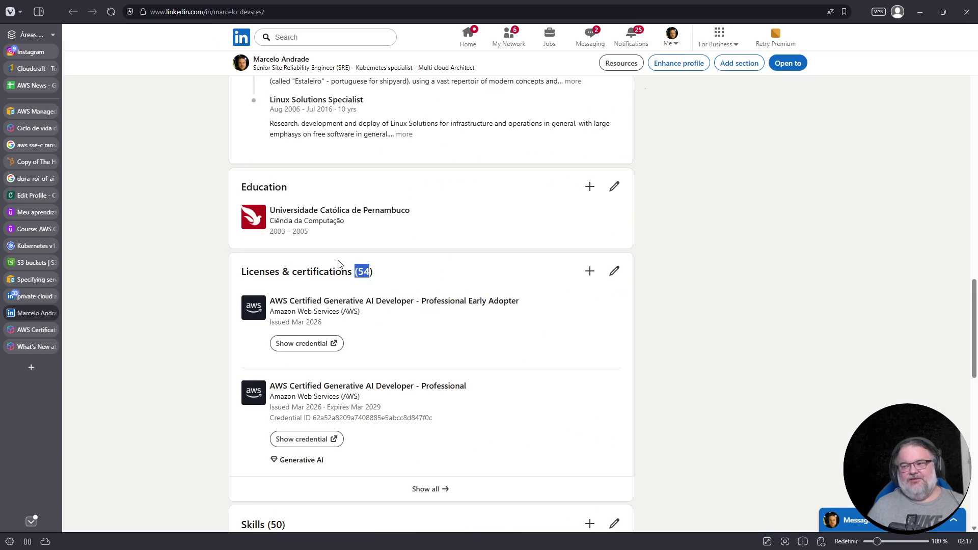
{"action": "left_click", "coordinate": [33, 296]}
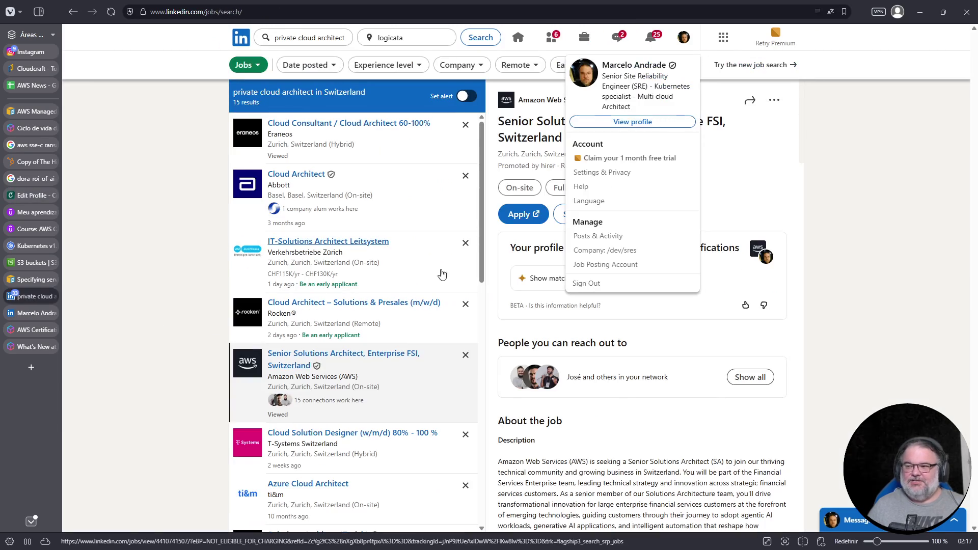
{"action": "left_click", "coordinate": [30, 348]}
{"action": "left_click", "coordinate": [29, 332]}
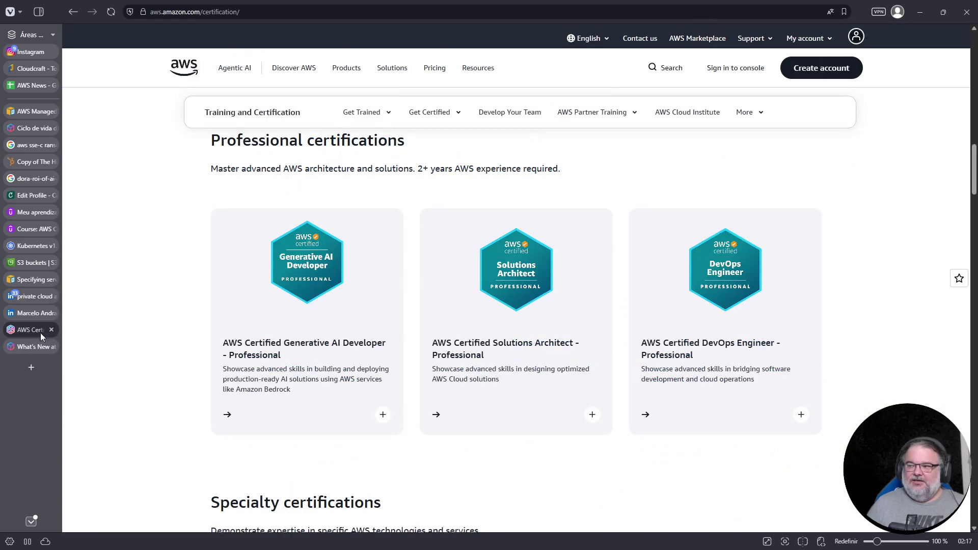
{"action": "scroll", "coordinate": [298, 336], "scroll_direction": "up", "scroll_amount": 10}
{"action": "scroll", "coordinate": [298, 336], "scroll_direction": "down", "scroll_amount": 2}
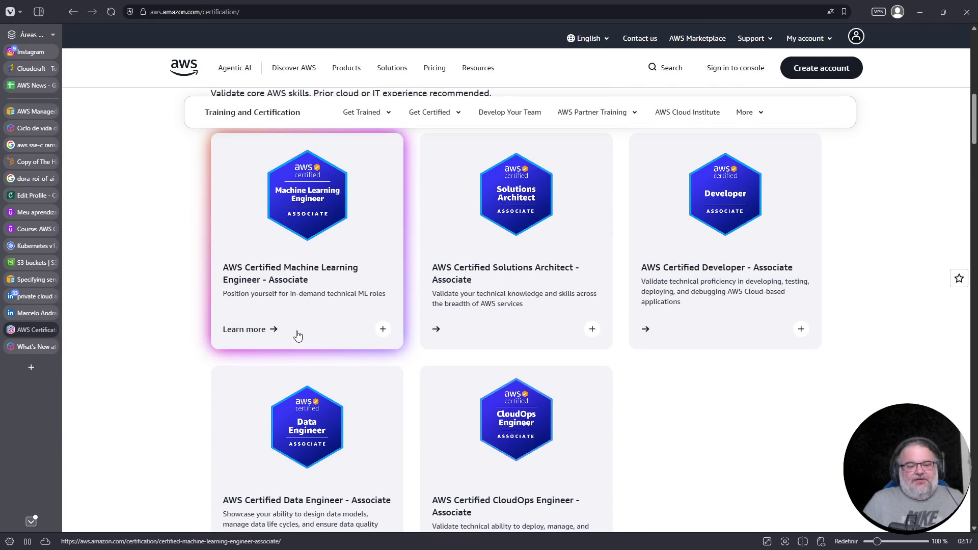
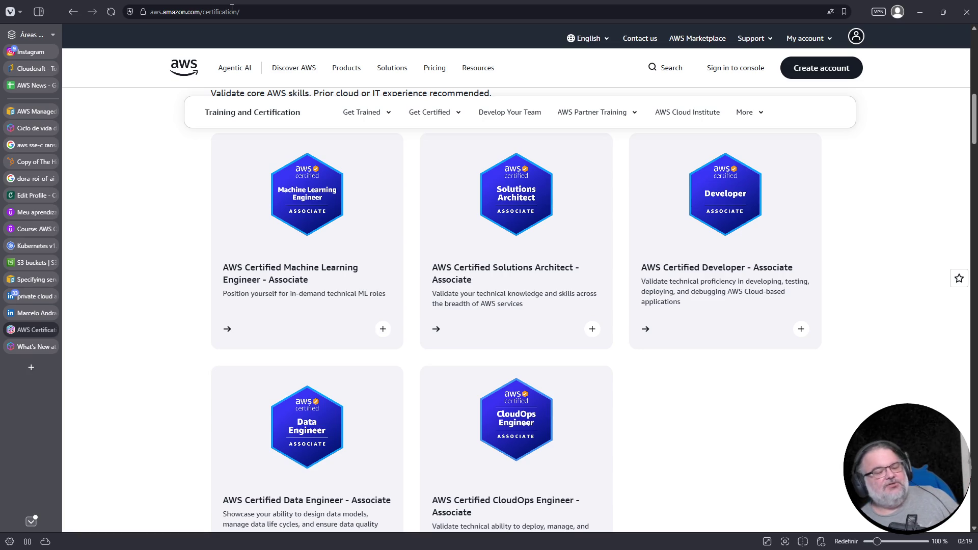
- Scroll down to the Specialty AWS certifications, then switch to the Credly badge collection
{"action": "scroll", "coordinate": [542, 391], "scroll_direction": "down", "scroll_amount": 2}
{"action": "scroll", "coordinate": [535, 382], "scroll_direction": "down", "scroll_amount": 14}
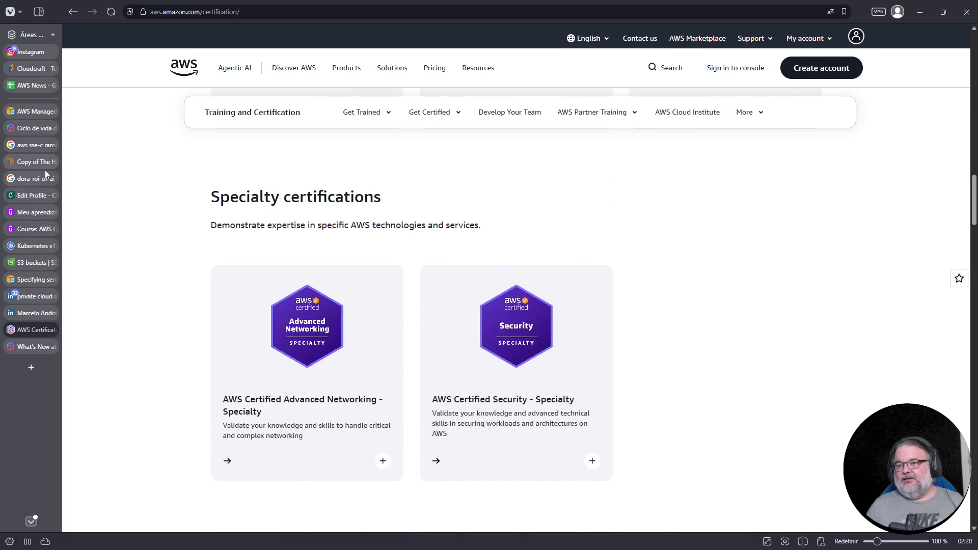
{"action": "left_click", "coordinate": [32, 195]}
{"action": "scroll", "coordinate": [640, 271], "scroll_direction": "down", "scroll_amount": 5}
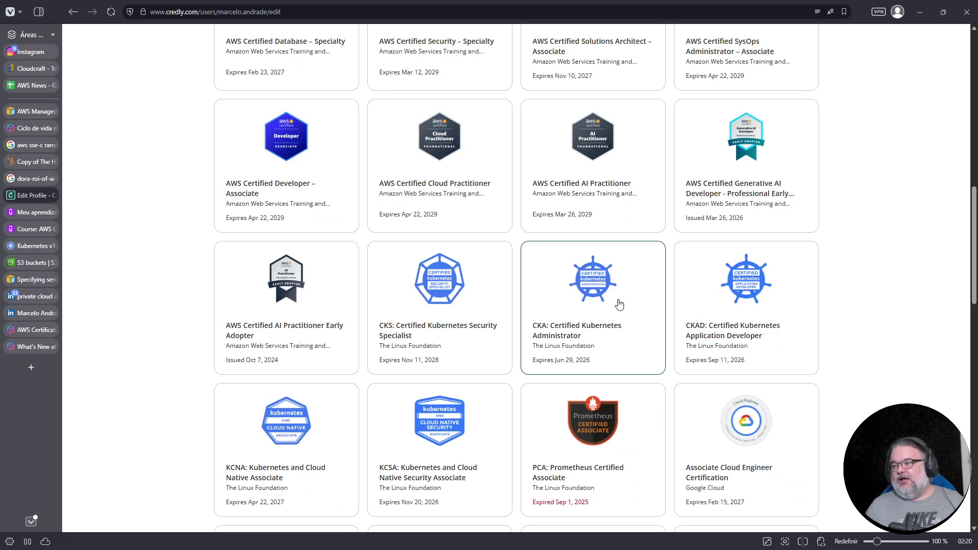
- Search 'expanding kubernetes features' in a new tab and open the Extending Kubernetes documentation result
{"action": "scroll", "coordinate": [594, 308], "scroll_direction": "down", "scroll_amount": 2}
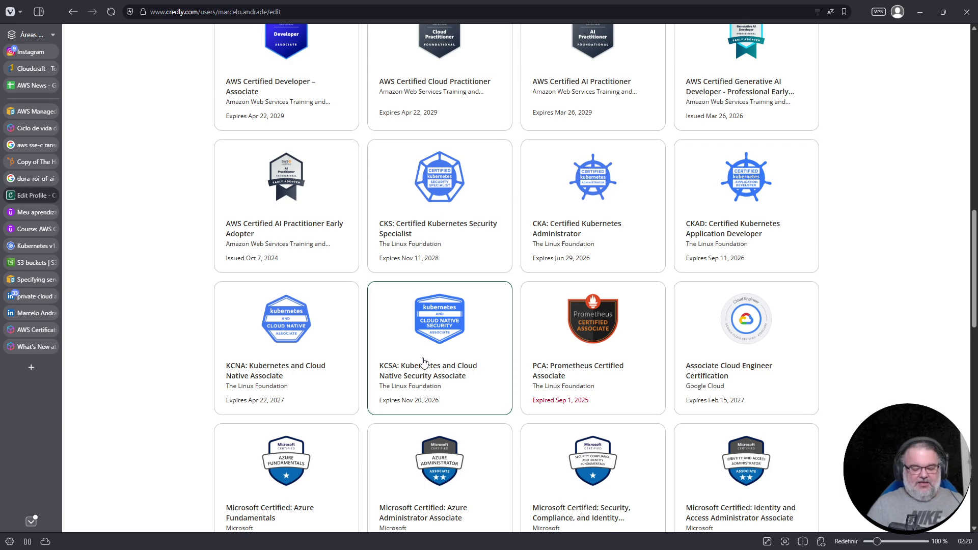
{"action": "key", "text": "ctrl+t"}
{"action": "type", "text": "kg expanding"}
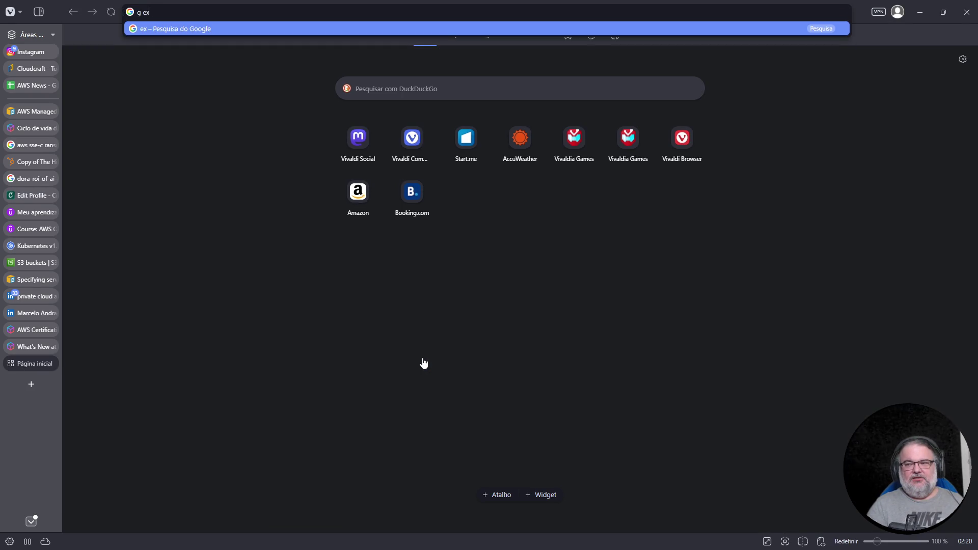
{"action": "type", "text": " kubernetes features"}
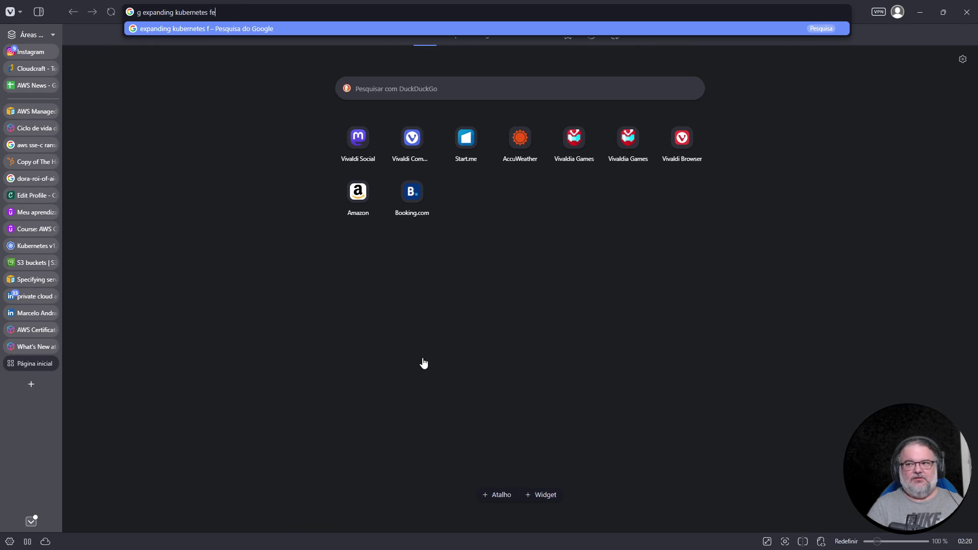
{"action": "key", "text": "Return"}
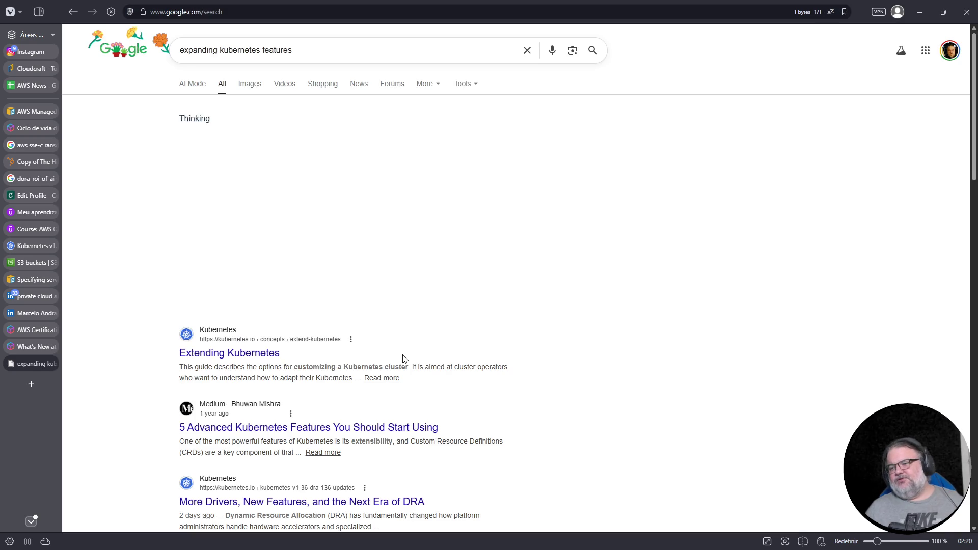
{"action": "left_click", "coordinate": [255, 359]}
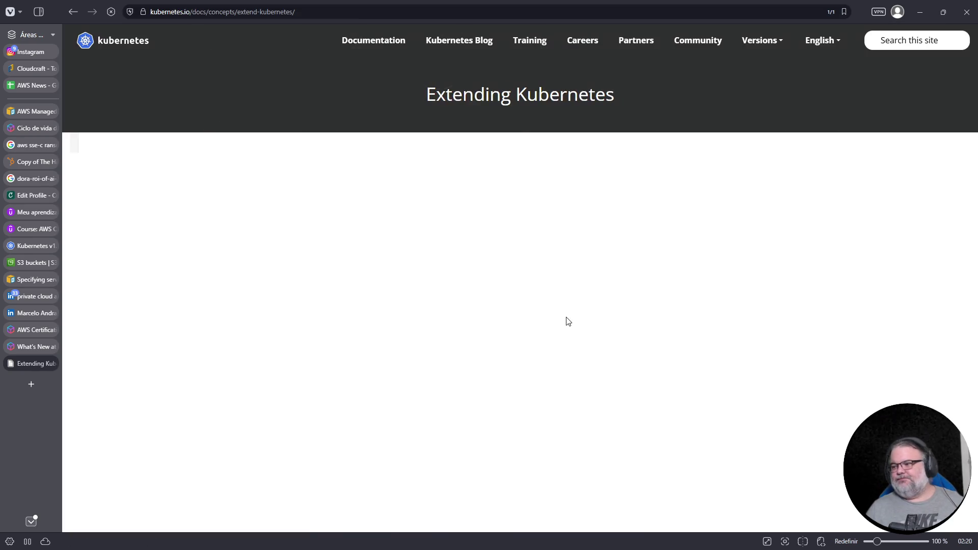
- Scroll through the Extension points diagram and its key on the Extending Kubernetes page
{"action": "scroll", "coordinate": [678, 338], "scroll_direction": "down", "scroll_amount": 10}
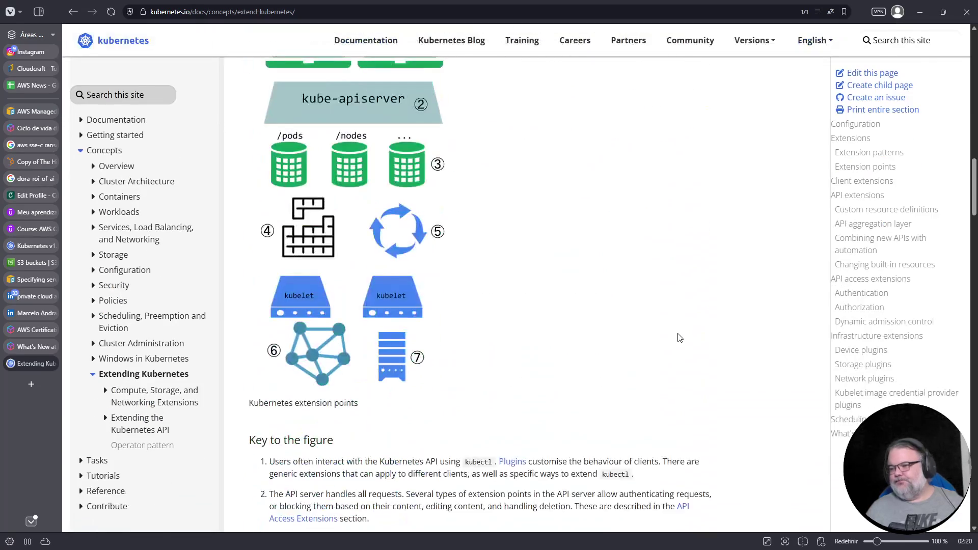
{"action": "scroll", "coordinate": [678, 338], "scroll_direction": "up", "scroll_amount": 3, "text": "ctrl"}
{"action": "scroll", "coordinate": [677, 337], "scroll_direction": "up", "scroll_amount": 4}
{"action": "scroll", "coordinate": [678, 338], "scroll_direction": "down", "scroll_amount": 3}
{"action": "scroll", "coordinate": [678, 338], "scroll_direction": "up", "scroll_amount": 1, "text": "ctrl"}
{"action": "scroll", "coordinate": [677, 338], "scroll_direction": "up", "scroll_amount": 1}
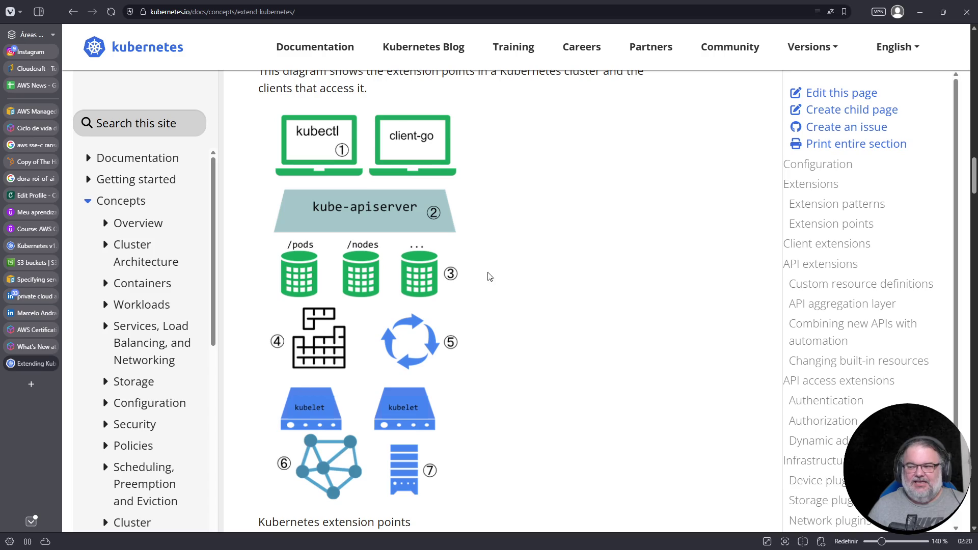
{"action": "scroll", "coordinate": [486, 497], "scroll_direction": "down", "scroll_amount": 1}
{"action": "scroll", "coordinate": [486, 497], "scroll_direction": "down", "scroll_amount": 4}
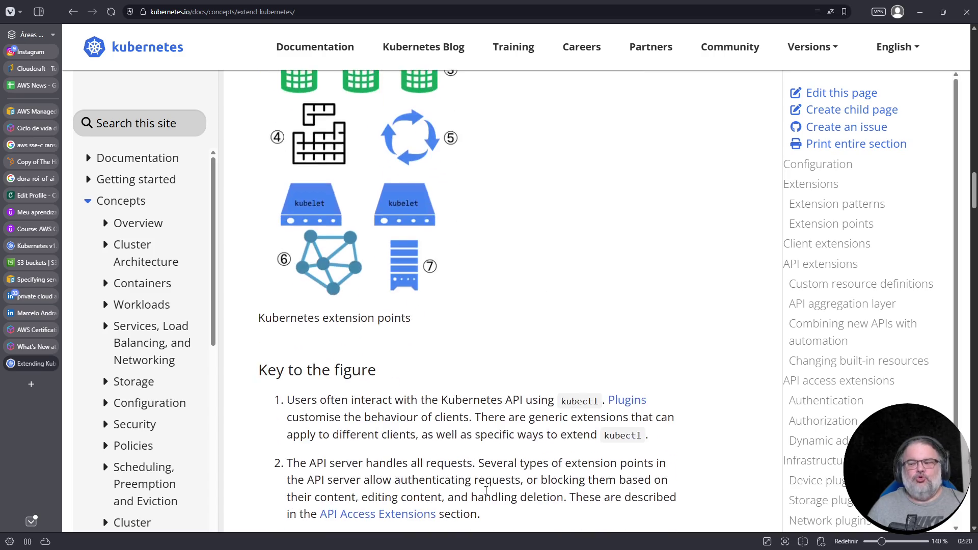
{"action": "scroll", "coordinate": [488, 484], "scroll_direction": "up", "scroll_amount": 4}
{"action": "scroll", "coordinate": [435, 278], "scroll_direction": "up", "scroll_amount": 2}
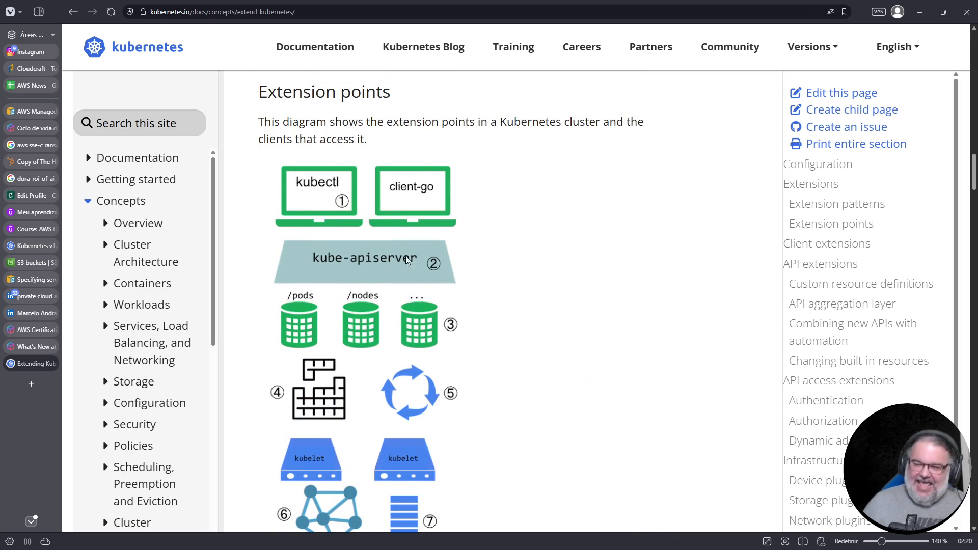
{"action": "scroll", "coordinate": [303, 354], "scroll_direction": "down", "scroll_amount": 1}
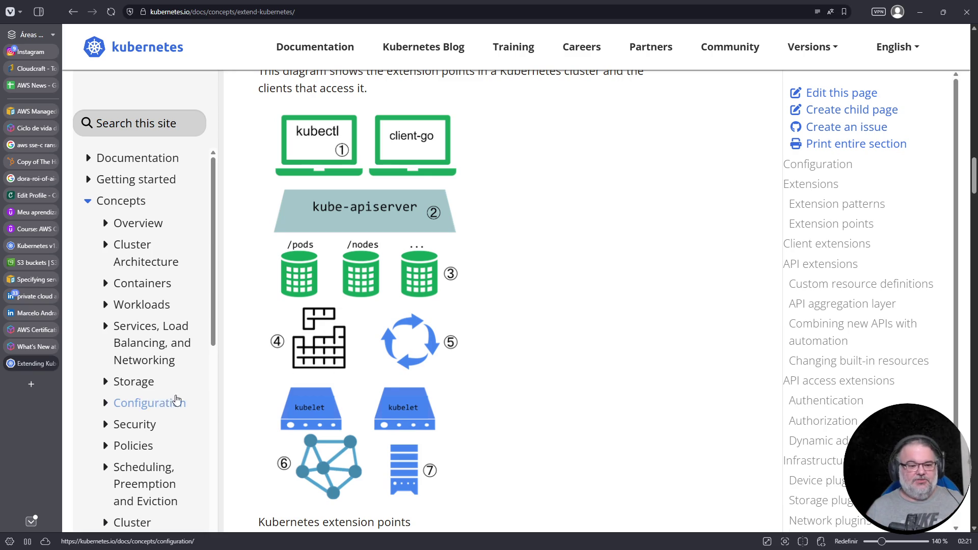
- Search for 'argo rollouts' in a new tab and open the Argo Rollouts project site
{"action": "left_click", "coordinate": [31, 385]}
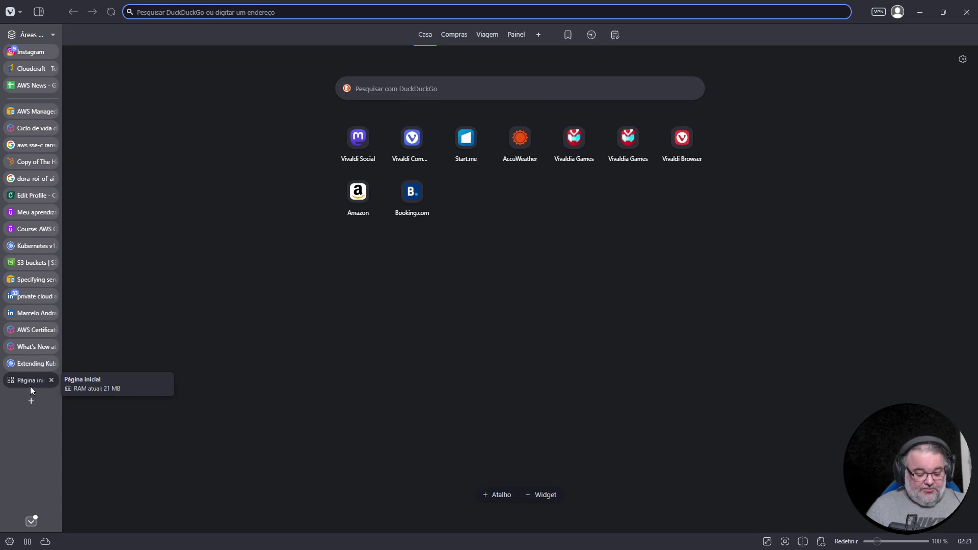
{"action": "type", "text": "d"}
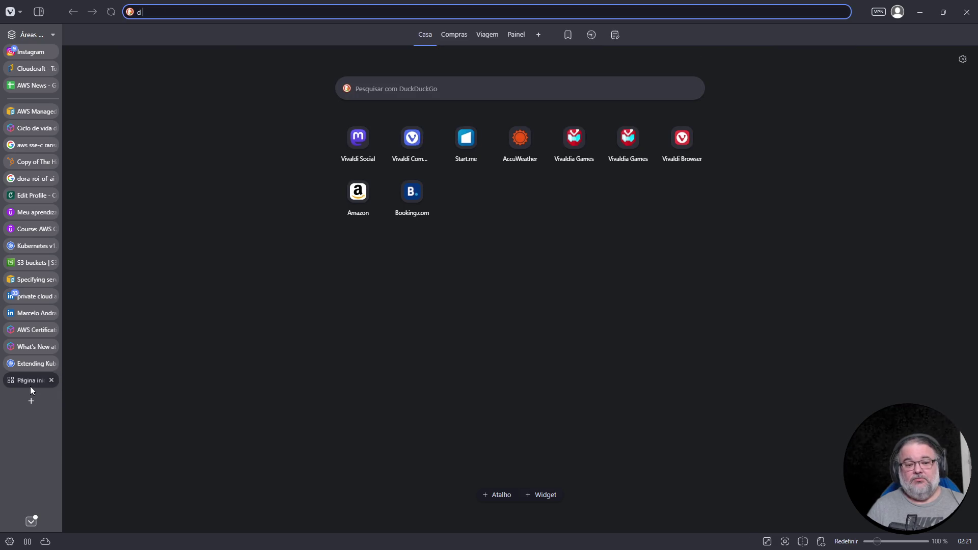
{"action": "key", "text": "BackSpace"}
{"action": "type", "text": "g argo rollouts"}
{"action": "key", "text": "Return"}
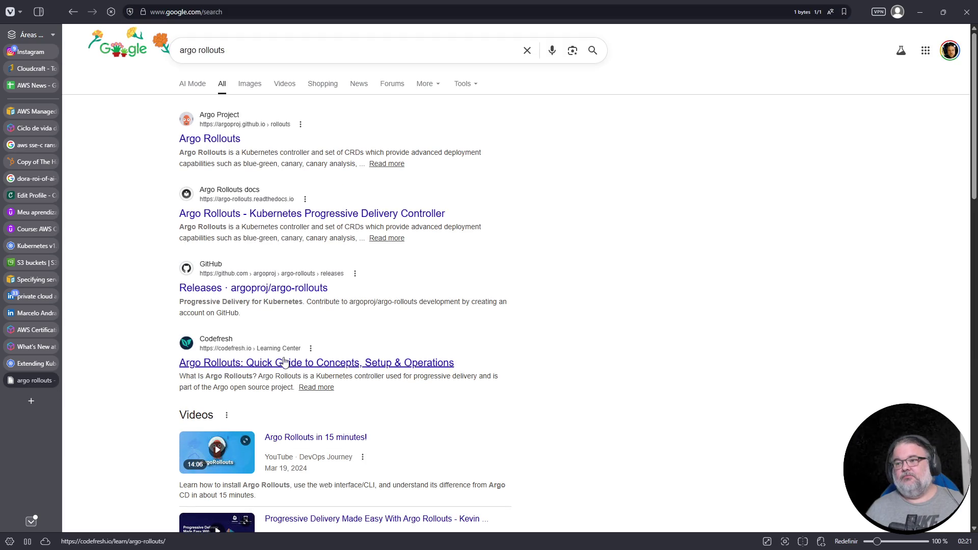
{"action": "left_click", "coordinate": [200, 140]}
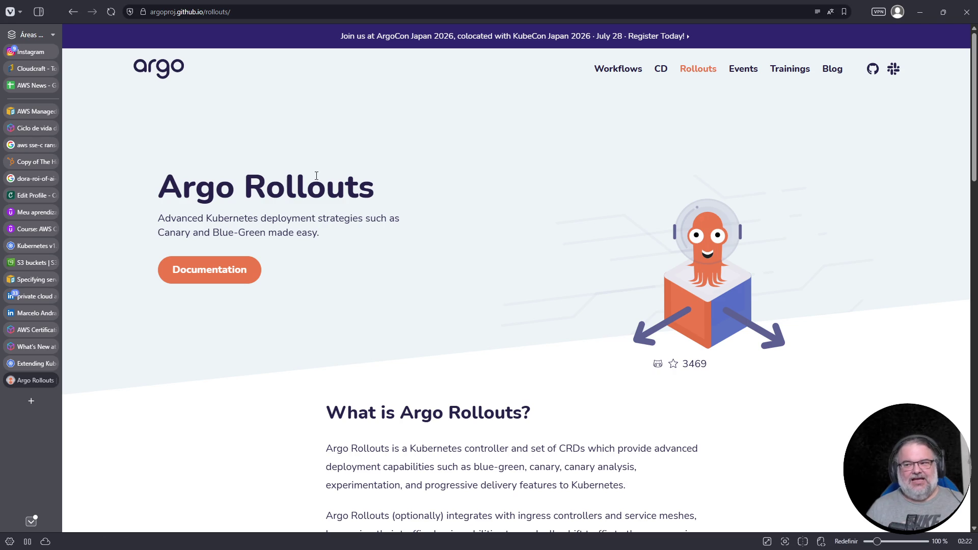
- Highlight the Argo Rollouts title and tagline, then return to the Credly badge collection
{"action": "left_click_drag", "start_coordinate": [146, 146], "coordinate": [450, 270]}
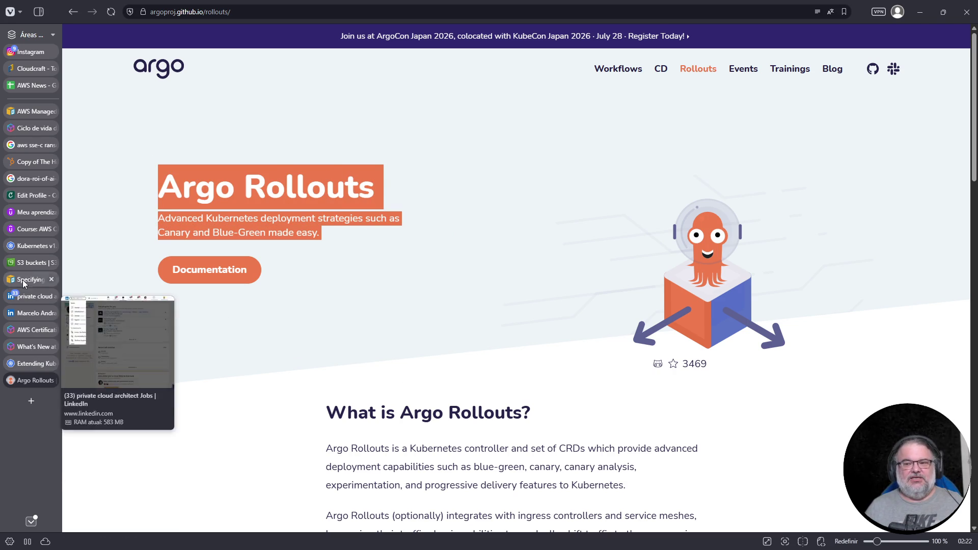
{"action": "left_click", "coordinate": [28, 195]}
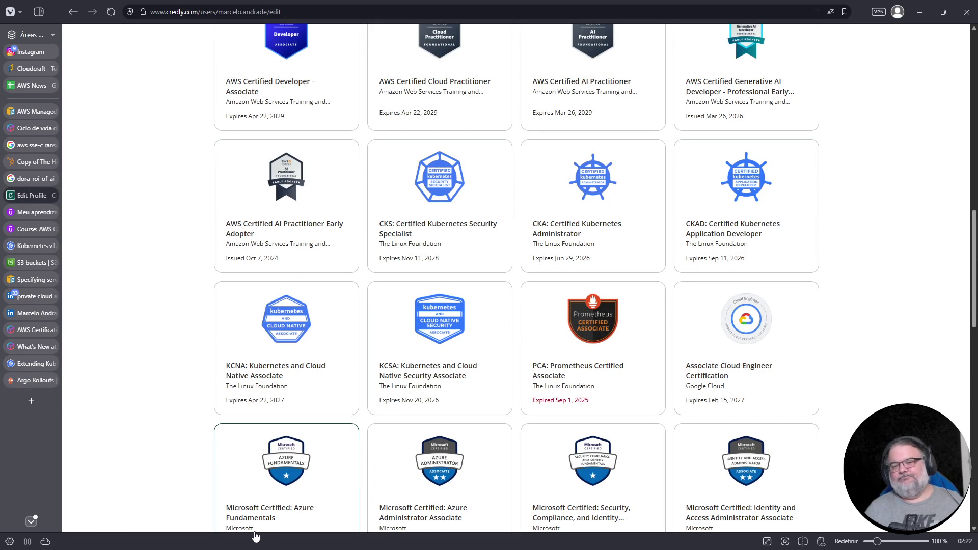
- Switch to the Argo Rollouts tab showing the canary and blue-green deployment controller
{"action": "left_click", "coordinate": [31, 383]}
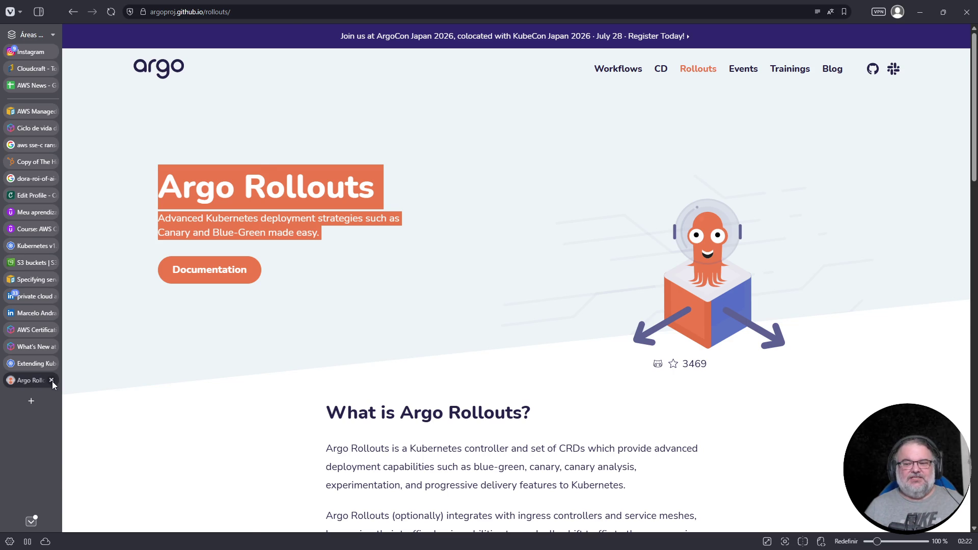
- Close the Argo Rollouts tab, collapse Concepts on Extending Kubernetes, and go to the Kubernetes Blog
{"action": "left_click", "coordinate": [51, 380]}
{"action": "left_click", "coordinate": [27, 364]}
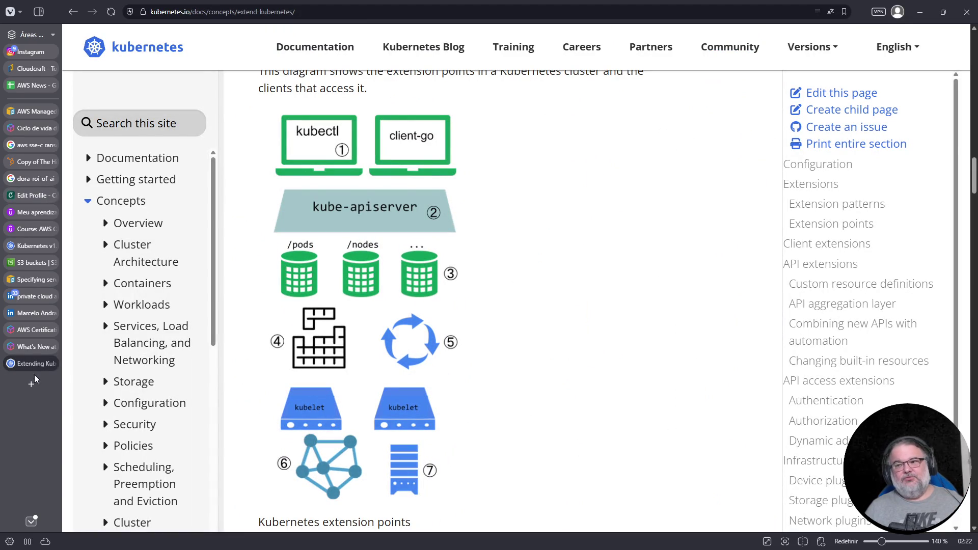
{"action": "left_click", "coordinate": [88, 203]}
{"action": "left_click", "coordinate": [426, 46]}
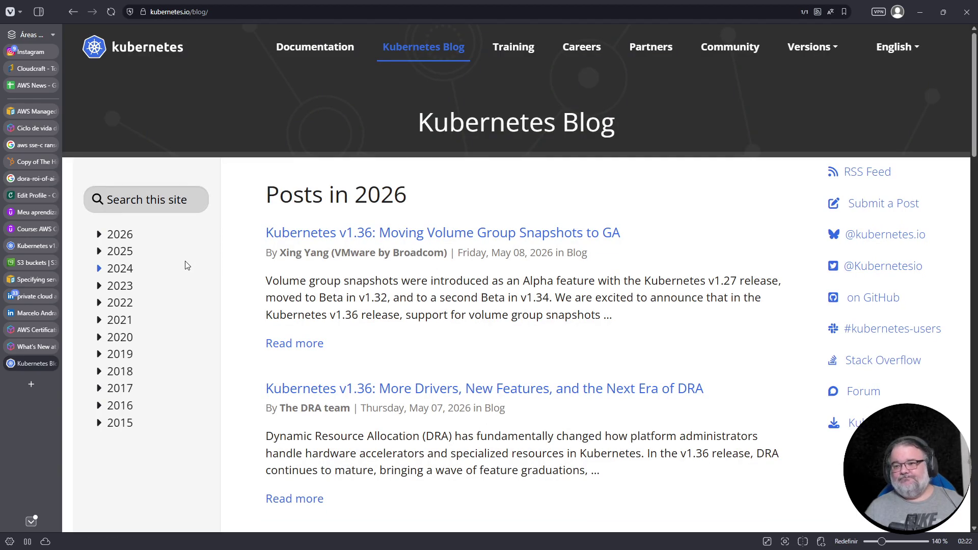
- Expand the 2026 archive and open the 'Kubernetes v1.36: Haru' blog post
{"action": "left_click", "coordinate": [127, 239]}
{"action": "scroll", "coordinate": [167, 303], "scroll_direction": "down", "scroll_amount": 5}
{"action": "scroll", "coordinate": [166, 302], "scroll_direction": "down", "scroll_amount": 10}
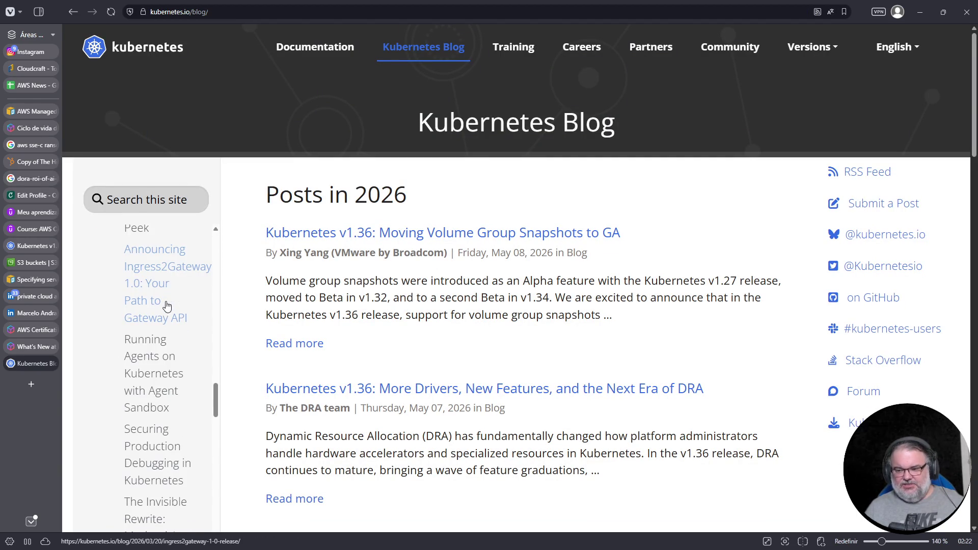
{"action": "scroll", "coordinate": [168, 336], "scroll_direction": "up", "scroll_amount": 7}
{"action": "scroll", "coordinate": [158, 335], "scroll_direction": "up", "scroll_amount": 2}
{"action": "left_click", "coordinate": [160, 376]}
{"action": "scroll", "coordinate": [448, 304], "scroll_direction": "down", "scroll_amount": 1}
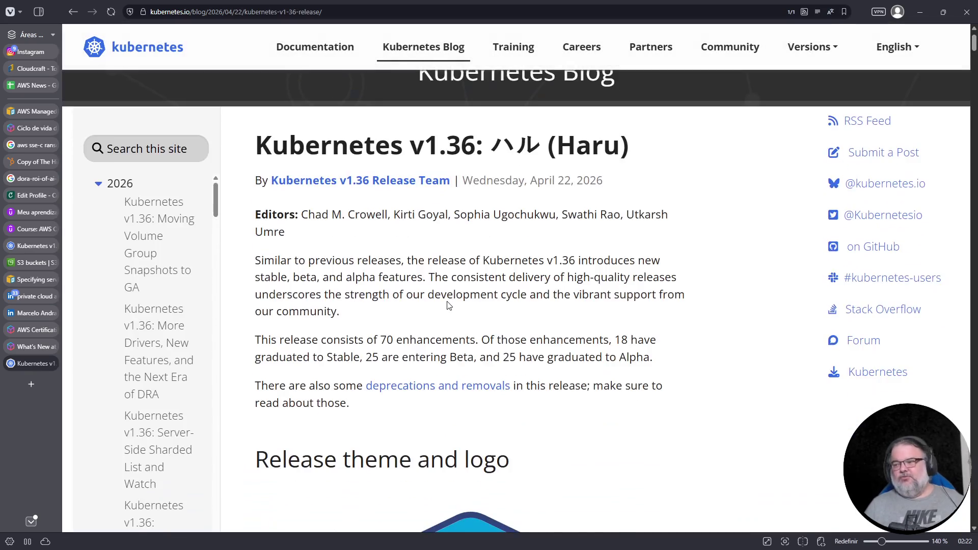
- Read the opening sections of the Kubernetes v1.36 Haru release post
{"action": "scroll", "coordinate": [447, 301], "scroll_direction": "down", "scroll_amount": 6}
{"action": "scroll", "coordinate": [448, 301], "scroll_direction": "down", "scroll_amount": 5}
{"action": "scroll", "coordinate": [458, 305], "scroll_direction": "up", "scroll_amount": 5}
{"action": "scroll", "coordinate": [474, 309], "scroll_direction": "down", "scroll_amount": 4}
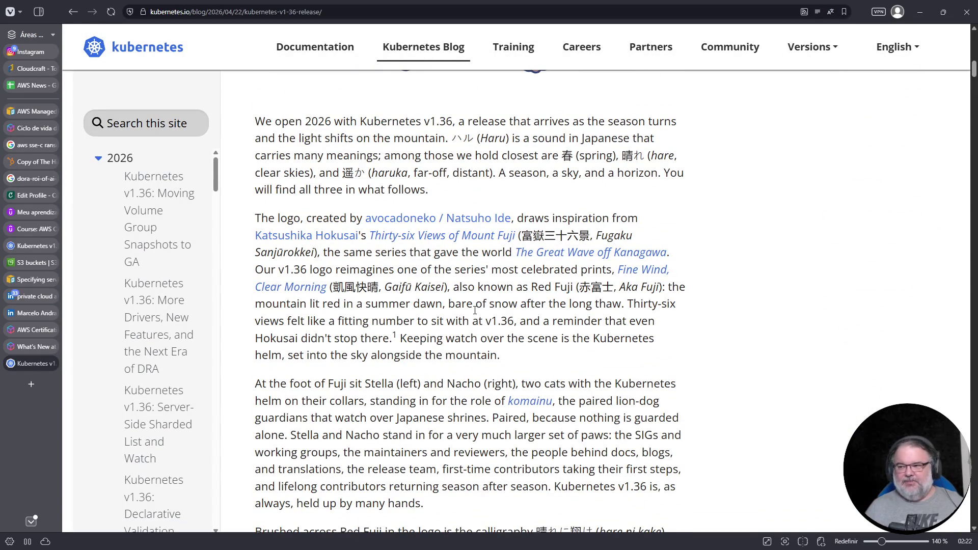
{"action": "scroll", "coordinate": [373, 461], "scroll_direction": "down", "scroll_amount": 4}
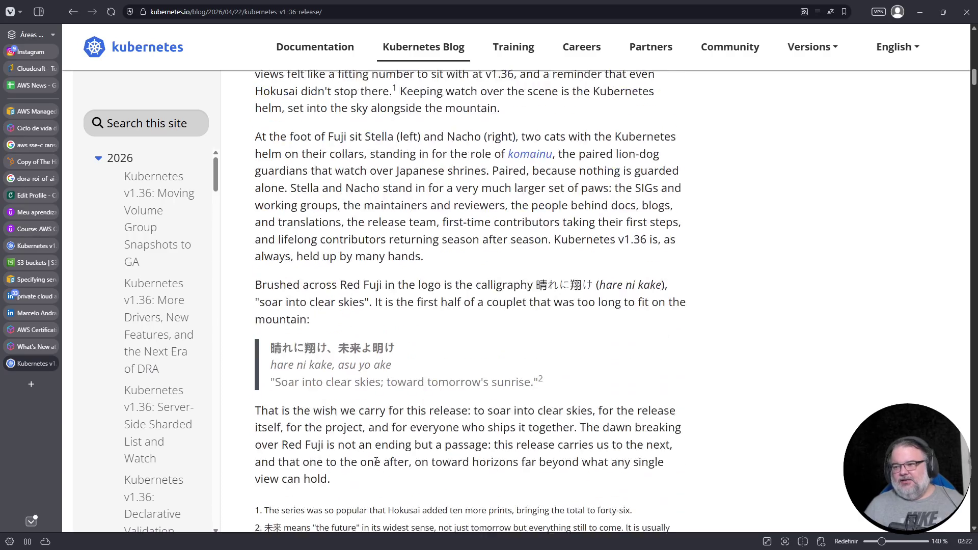
{"action": "scroll", "coordinate": [380, 454], "scroll_direction": "down", "scroll_amount": 6}
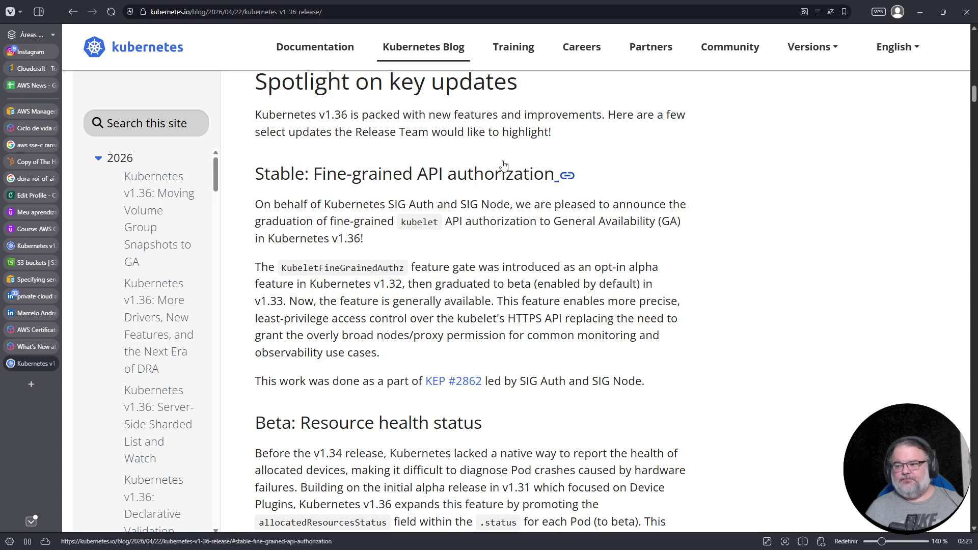
- Read further through the v1.36 post, then switch to the AWS News spreadsheet's 2026 entries
{"action": "scroll", "coordinate": [448, 398], "scroll_direction": "down", "scroll_amount": 3}
{"action": "scroll", "coordinate": [443, 397], "scroll_direction": "down", "scroll_amount": 4}
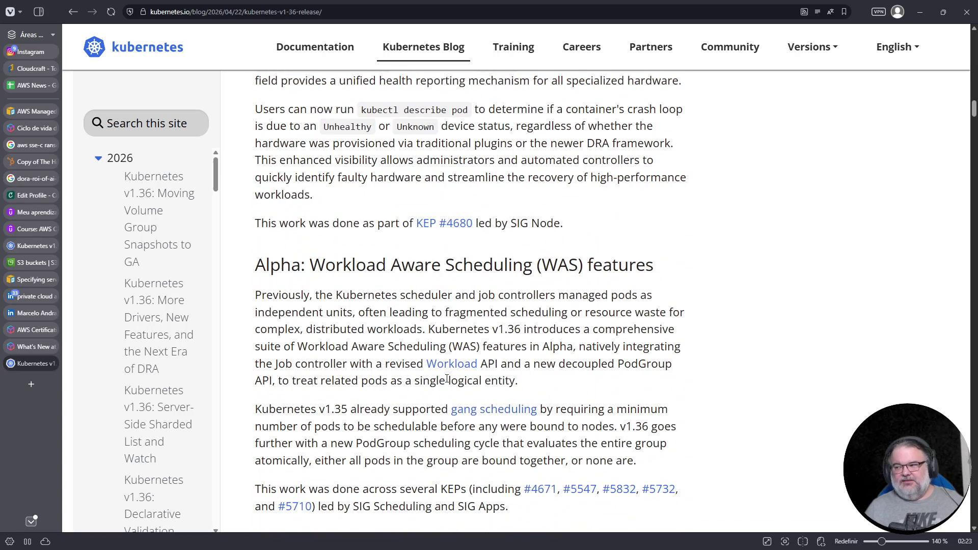
{"action": "scroll", "coordinate": [439, 531], "scroll_direction": "down", "scroll_amount": 3}
{"action": "scroll", "coordinate": [438, 531], "scroll_direction": "down", "scroll_amount": 5}
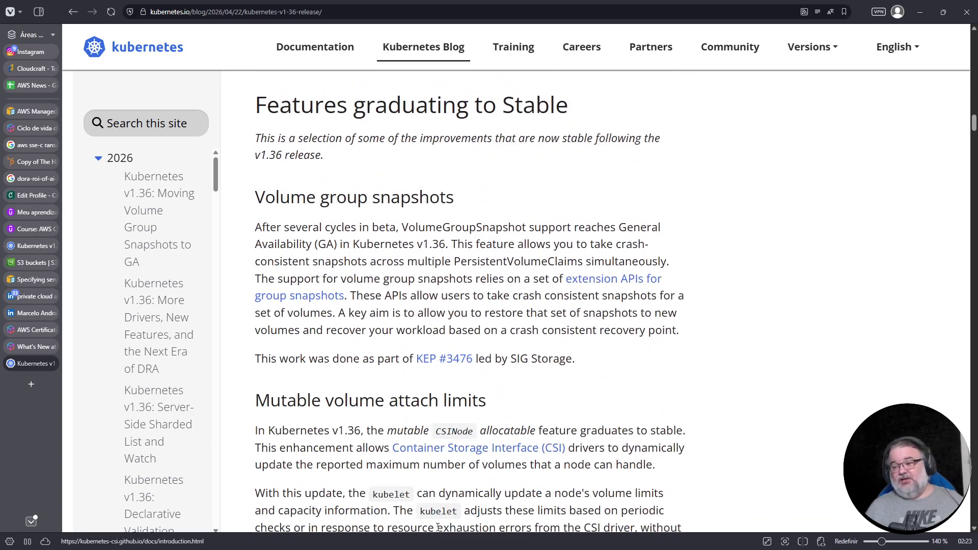
{"action": "scroll", "coordinate": [423, 533], "scroll_direction": "up", "scroll_amount": 9}
{"action": "scroll", "coordinate": [423, 532], "scroll_direction": "up", "scroll_amount": 15}
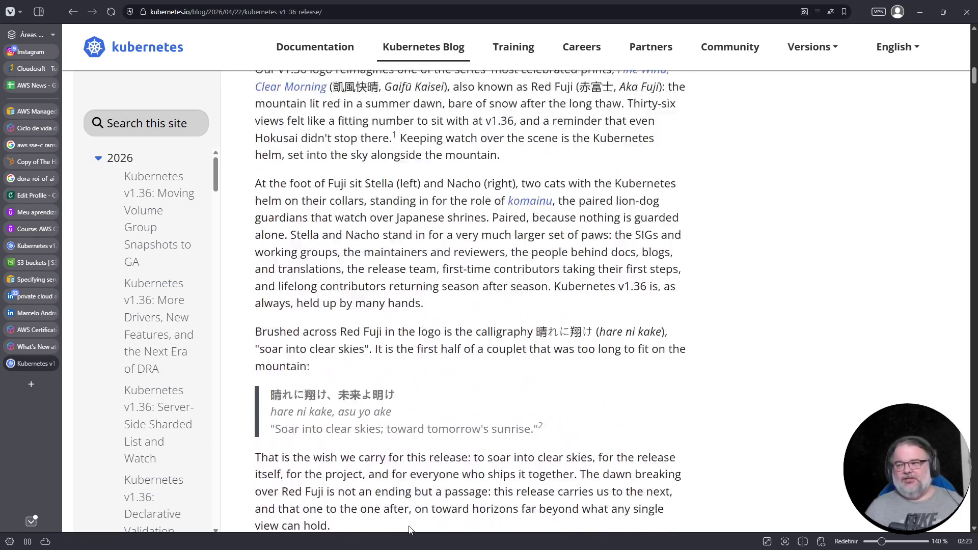
{"action": "scroll", "coordinate": [409, 530], "scroll_direction": "up", "scroll_amount": 6}
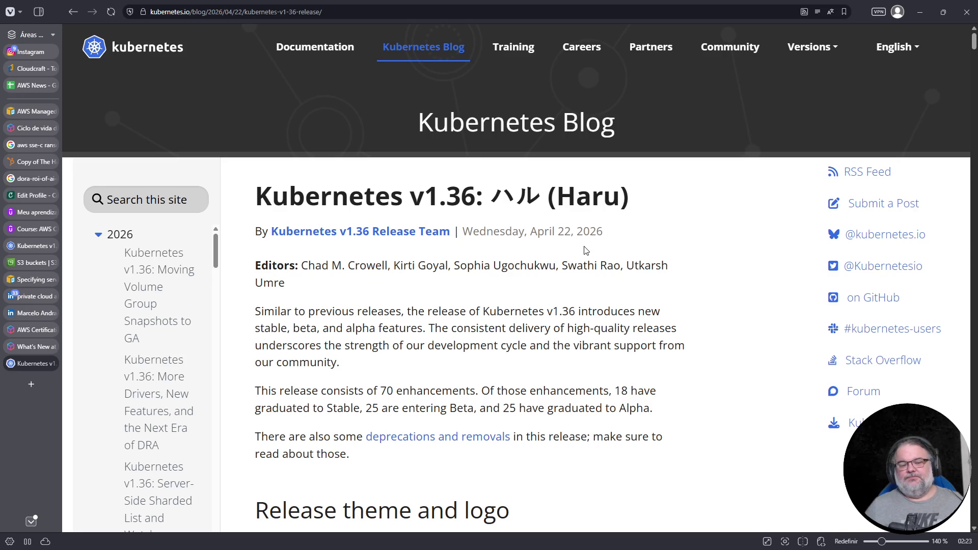
{"action": "scroll", "coordinate": [576, 275], "scroll_direction": "down", "scroll_amount": 10}
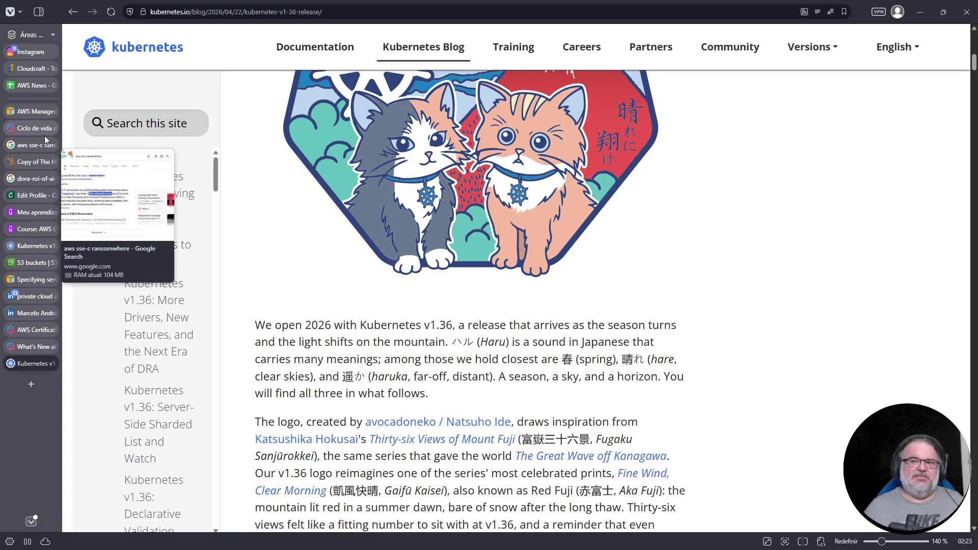
{"action": "left_click", "coordinate": [34, 86]}
{"action": "scroll", "coordinate": [522, 365], "scroll_direction": "up", "scroll_amount": 10}
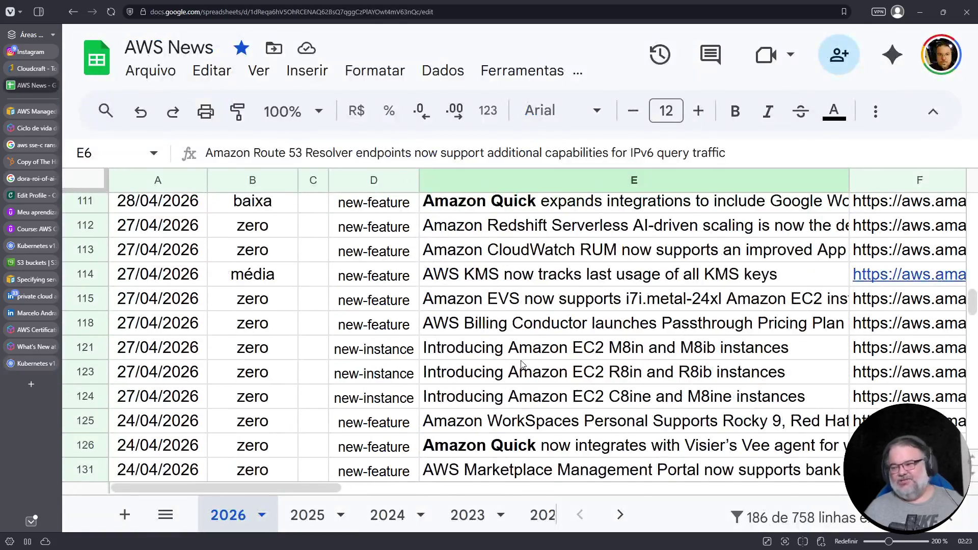
{"action": "scroll", "coordinate": [523, 365], "scroll_direction": "up", "scroll_amount": 15}
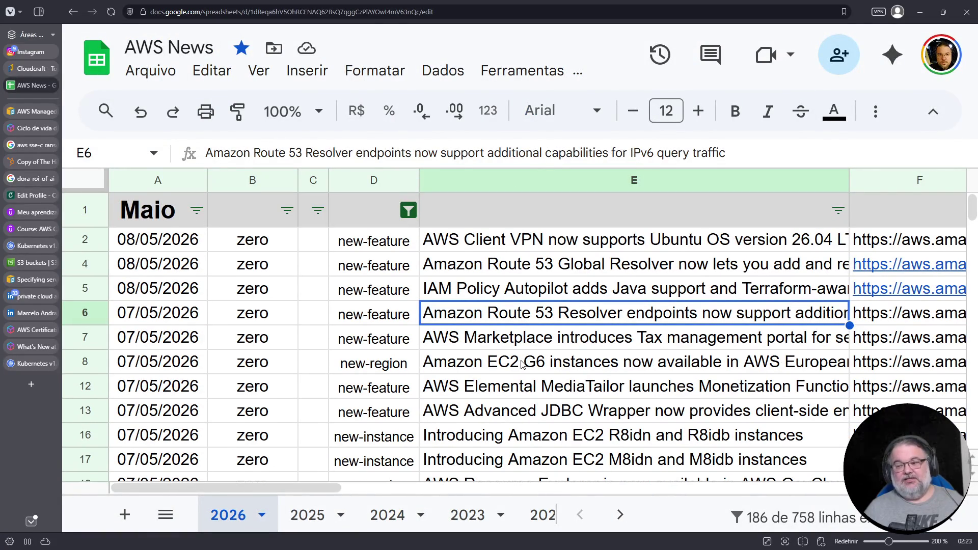
{"action": "scroll", "coordinate": [523, 363], "scroll_direction": "down", "scroll_amount": 10}
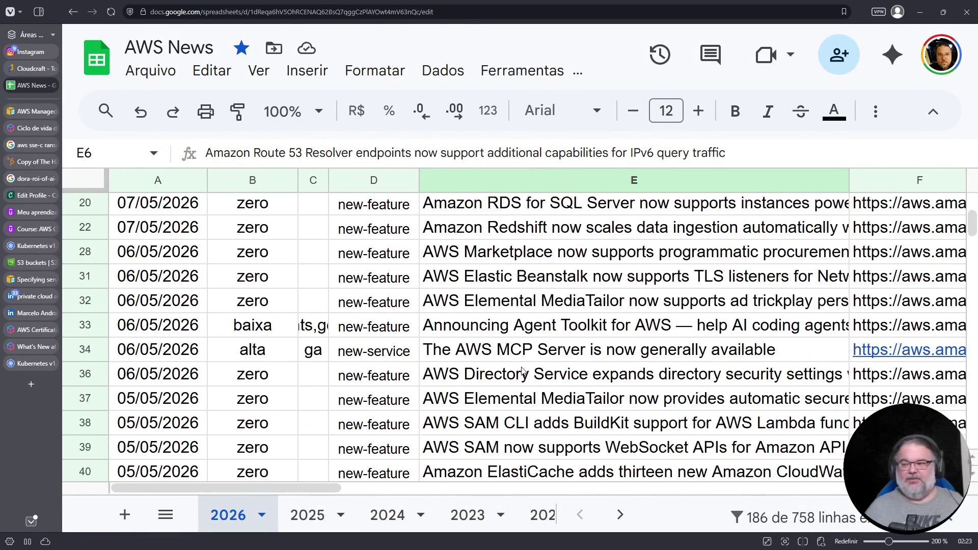
{"action": "scroll", "coordinate": [522, 377], "scroll_direction": "down", "scroll_amount": 8}
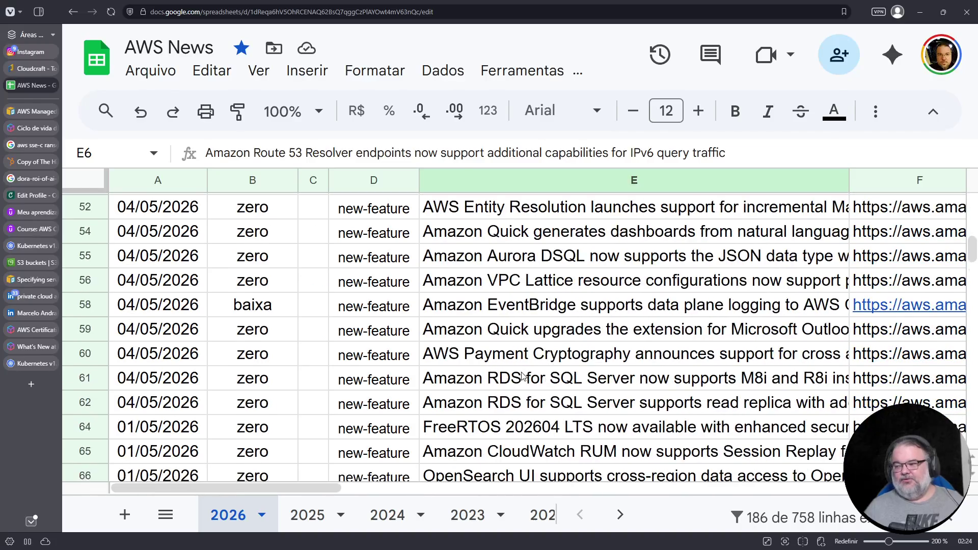
{"action": "scroll", "coordinate": [522, 376], "scroll_direction": "down", "scroll_amount": 2}
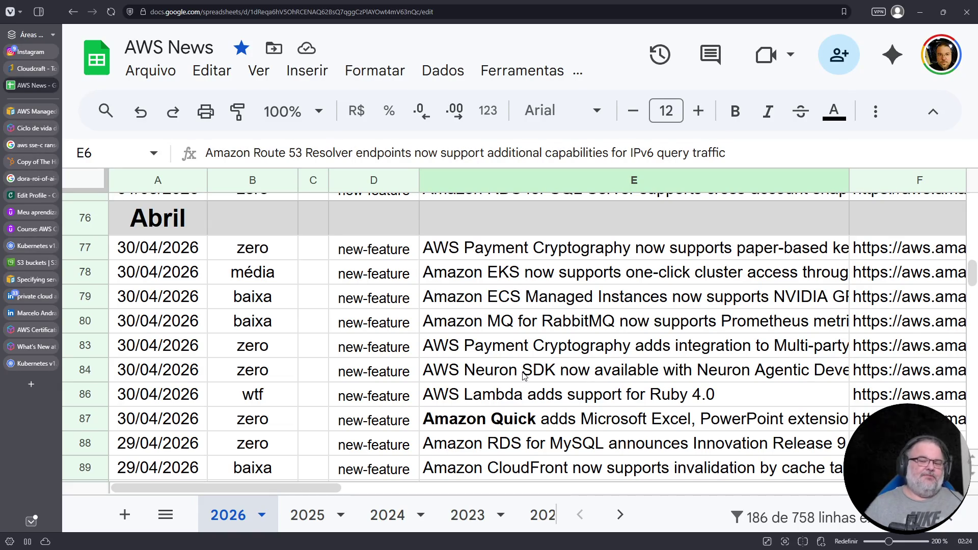
{"action": "left_click", "coordinate": [511, 276]}
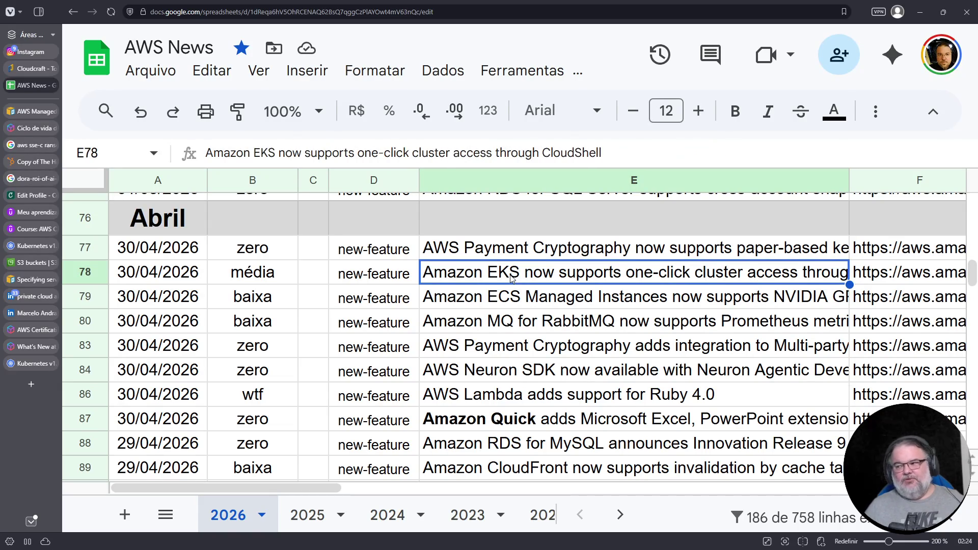
{"action": "left_click", "coordinate": [503, 255]}
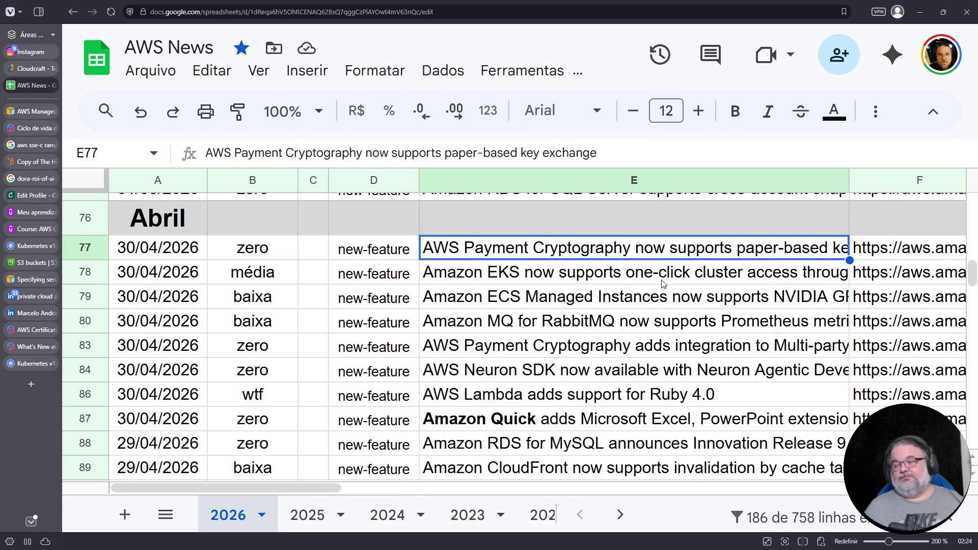
{"action": "scroll", "coordinate": [559, 372], "scroll_direction": "down", "scroll_amount": 5}
{"action": "scroll", "coordinate": [535, 357], "scroll_direction": "up", "scroll_amount": 6}
{"action": "scroll", "coordinate": [524, 351], "scroll_direction": "up", "scroll_amount": 5}
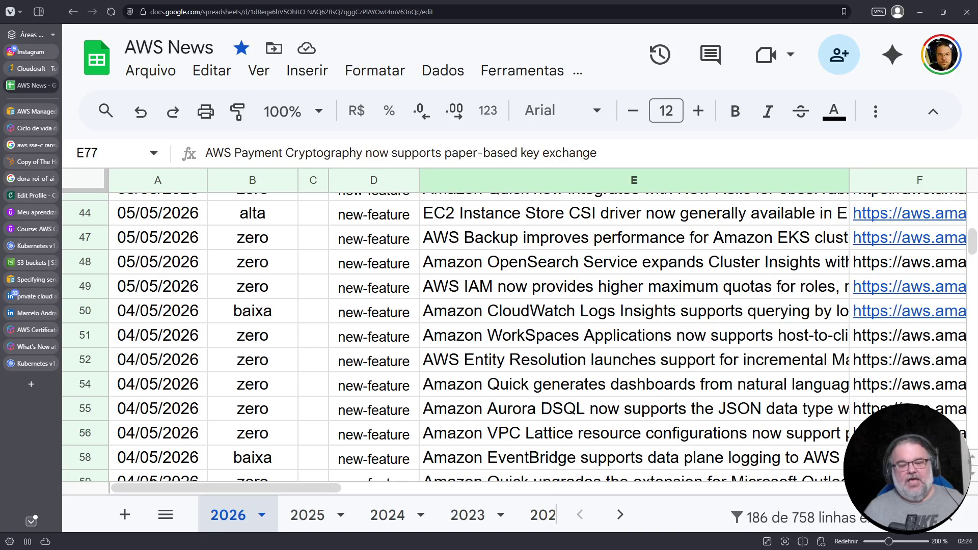
{"action": "left_click", "coordinate": [32, 385]}
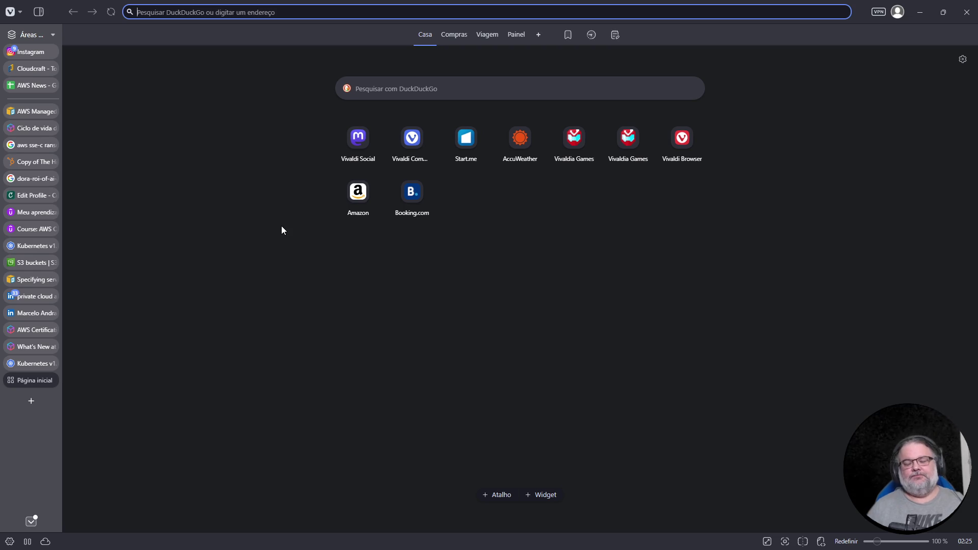
{"action": "left_click", "coordinate": [50, 382]}
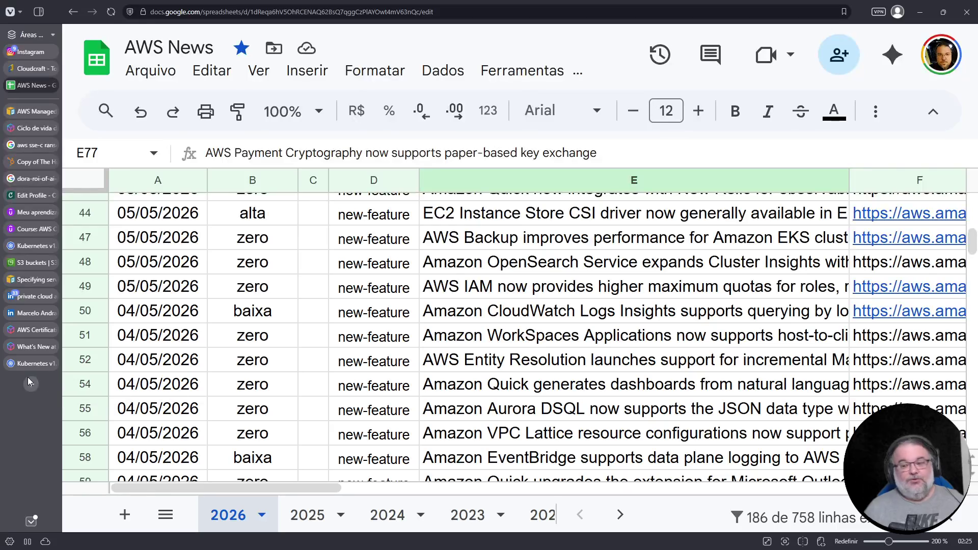
- Search 'prometheus borgmon' in a new tab and open the SRE chapter 'Practical Alerting from Time-Series Data'
{"action": "left_click", "coordinate": [30, 386]}
{"action": "type", "text": "gemini.google"}
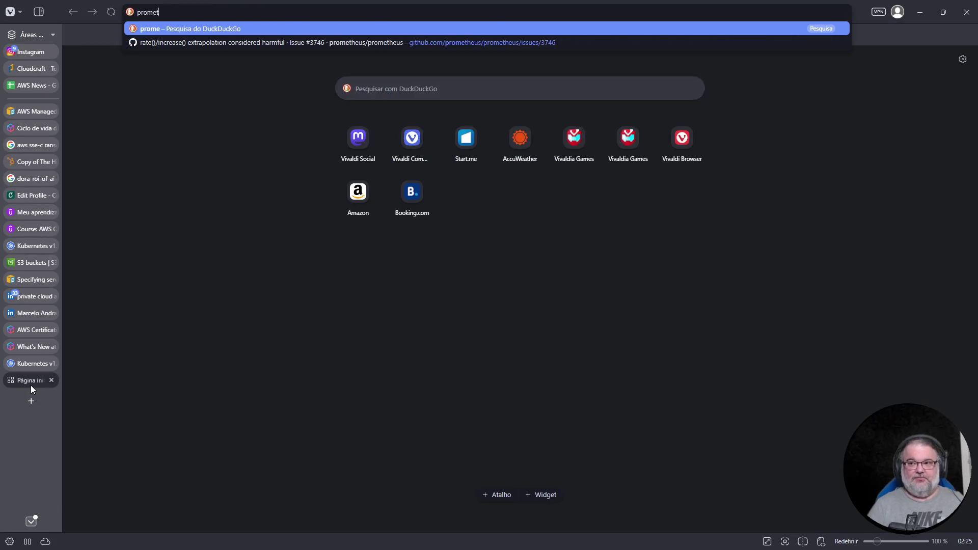
{"action": "type", "text": "heus borgmon"}
{"action": "key", "text": "Return"}
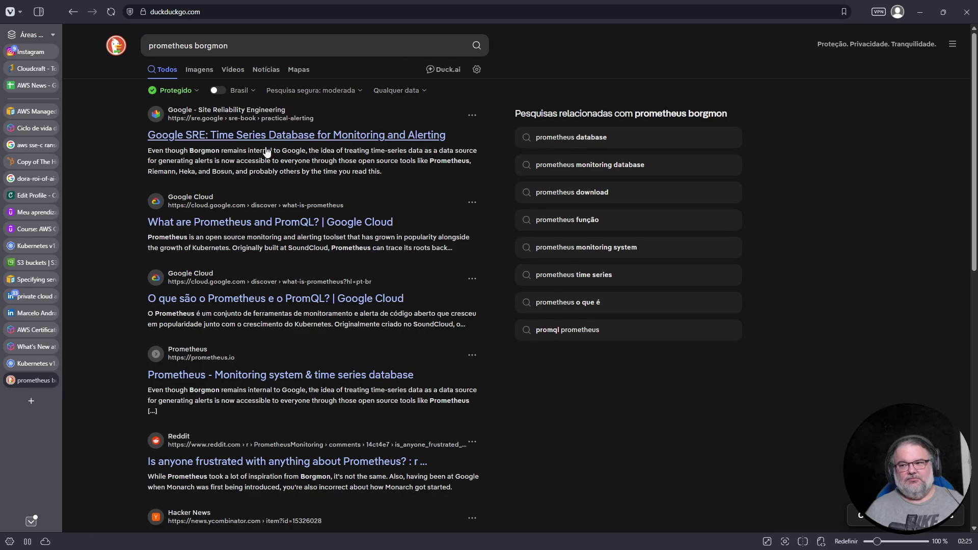
{"action": "left_click", "coordinate": [231, 150]}
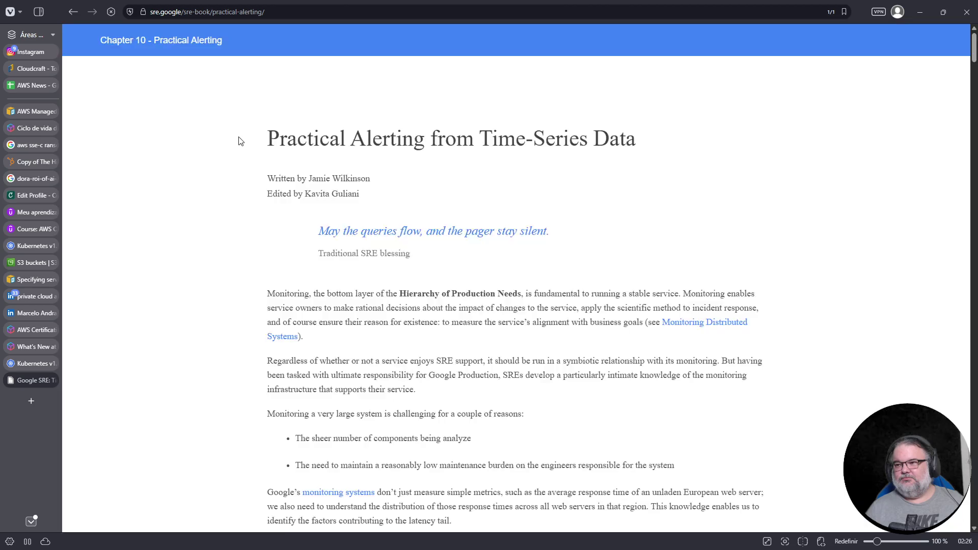
- Find 'borgmon' on the SRE chapter page (61 matches) and zoom the text to 110%
{"action": "key", "text": "ctrl+shift+b"}
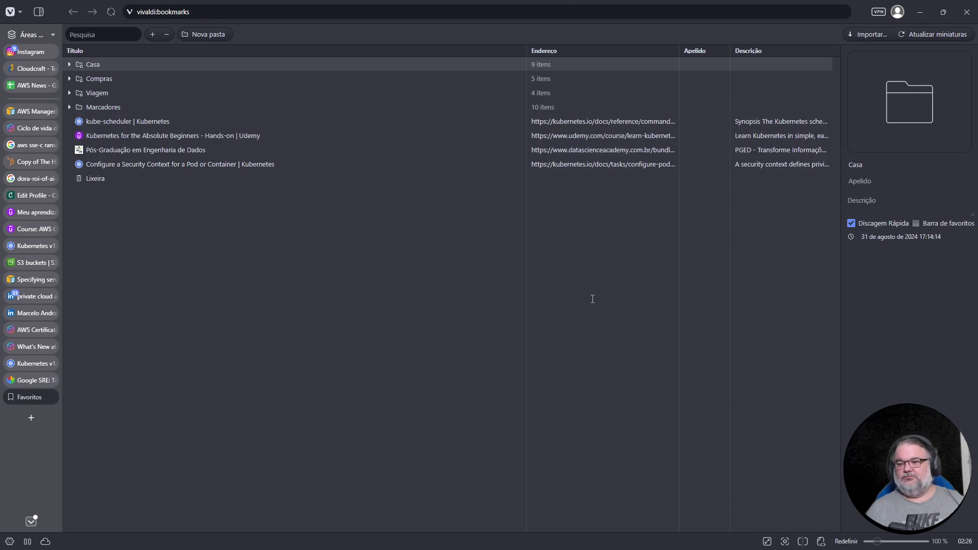
{"action": "key", "text": "ctrl+w"}
{"action": "key", "text": "ctrl+f"}
{"action": "type", "text": "borgmon"}
{"action": "scroll", "coordinate": [517, 295], "scroll_direction": "down", "scroll_amount": 2}
{"action": "scroll", "coordinate": [506, 281], "scroll_direction": "up", "scroll_amount": 1}
{"action": "key", "text": "ctrl+plus"}
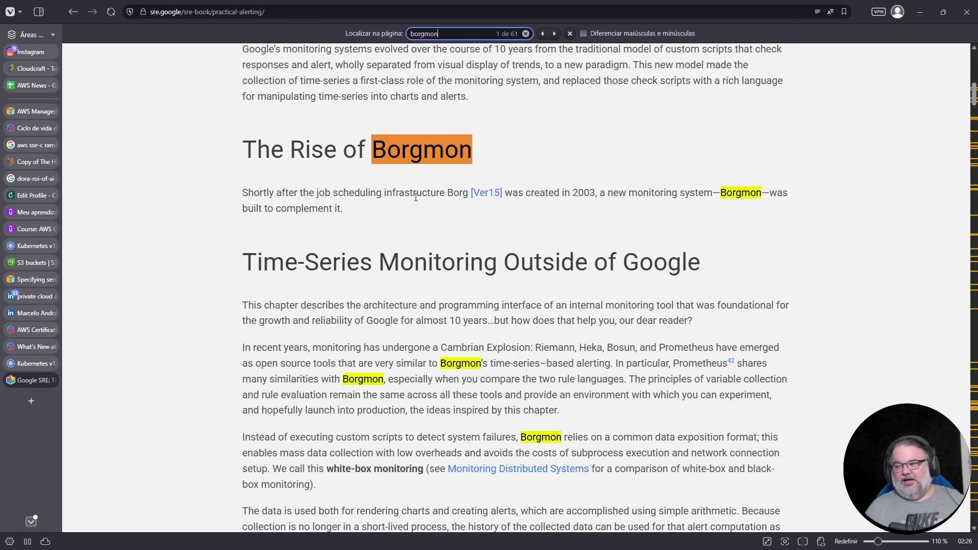
{"action": "scroll", "coordinate": [466, 316], "scroll_direction": "down", "scroll_amount": 3}
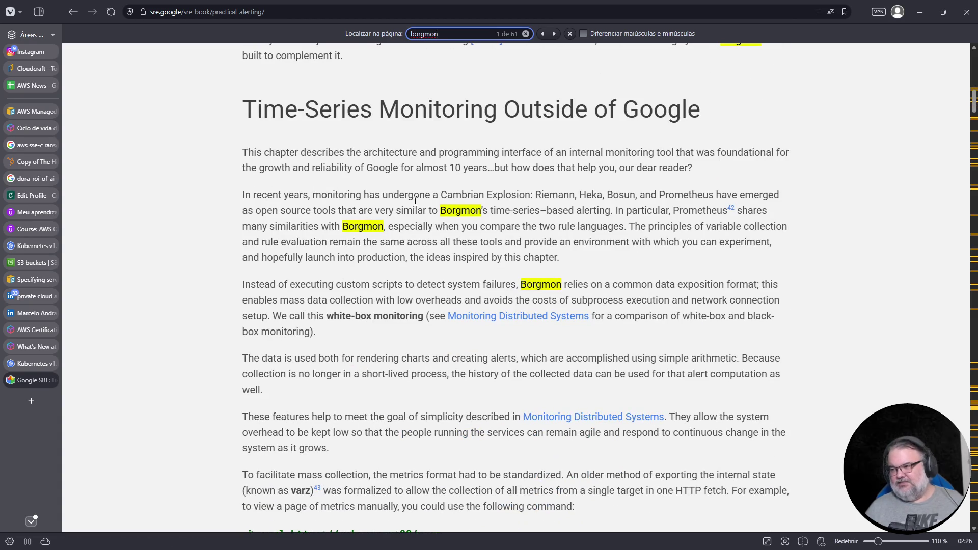
- Highlight the Borgmon–Prometheus paragraph, 'white-box monitoring' and Borgmon mentions, then close the chapter
{"action": "triple_click", "coordinate": [452, 212]}
{"action": "left_click", "coordinate": [451, 213]}
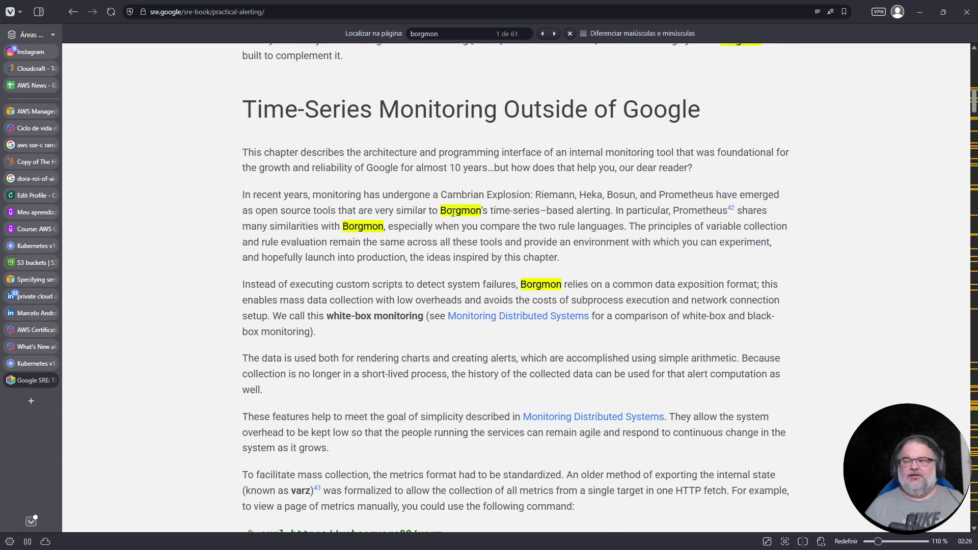
{"action": "triple_click", "coordinate": [454, 227]}
{"action": "left_click", "coordinate": [426, 274]}
{"action": "left_click_drag", "start_coordinate": [330, 318], "coordinate": [428, 318]}
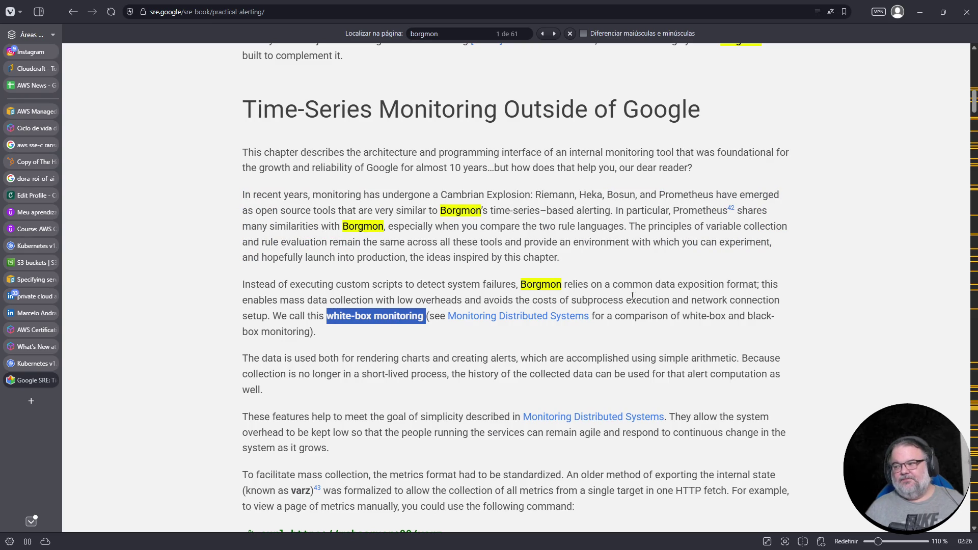
{"action": "double_click", "coordinate": [541, 284]}
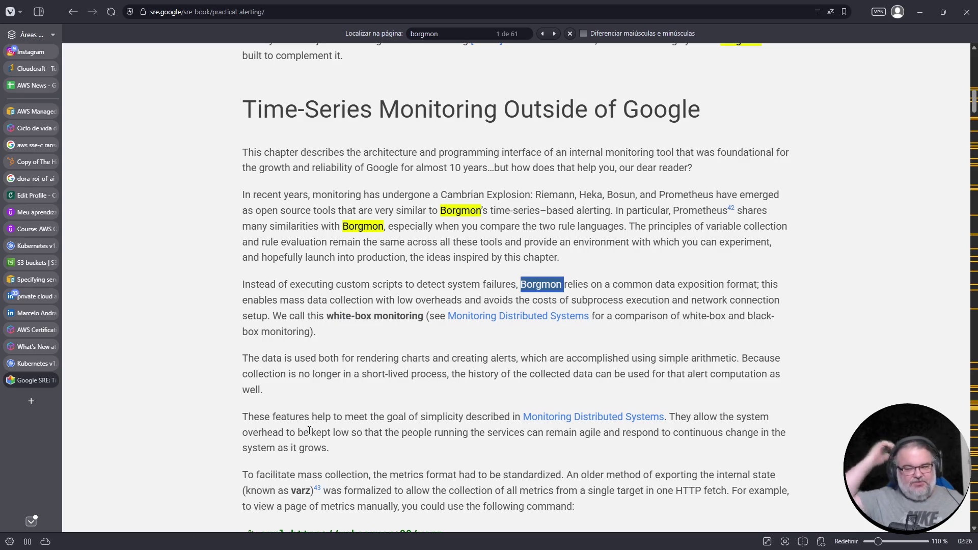
{"action": "double_click", "coordinate": [363, 226]}
{"action": "double_click", "coordinate": [442, 210]}
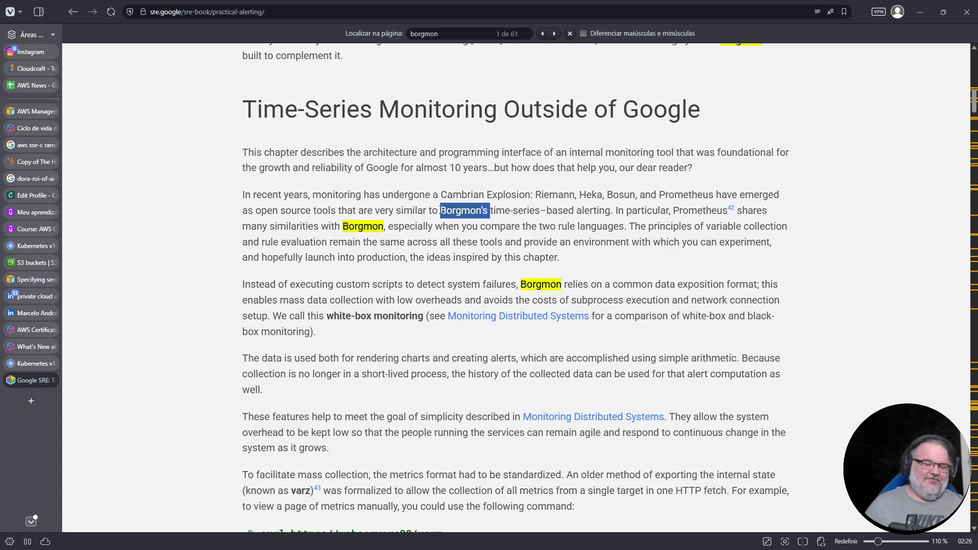
{"action": "left_click", "coordinate": [51, 382]}
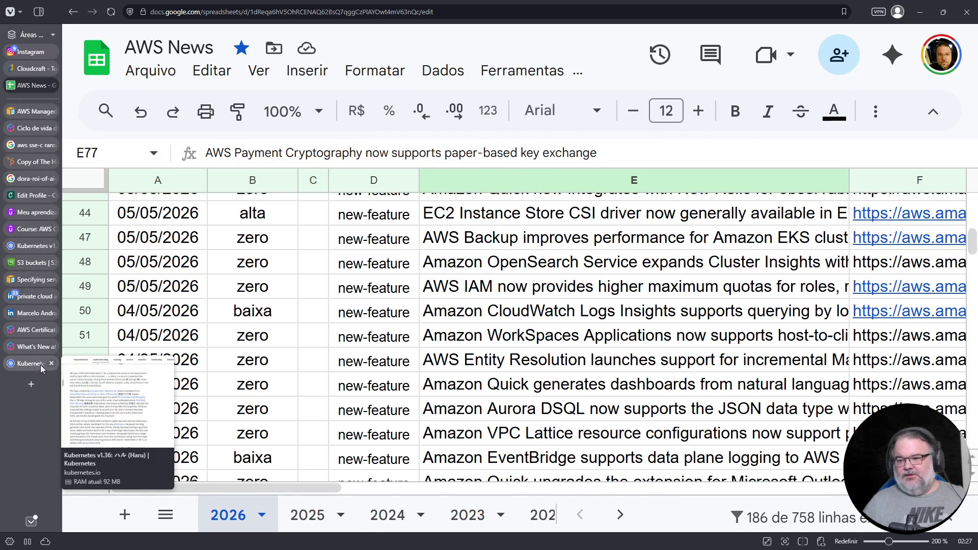
- Close the Kubernetes v1.36 post tab and open a blank start page with the address bar focused
{"action": "left_click", "coordinate": [41, 364]}
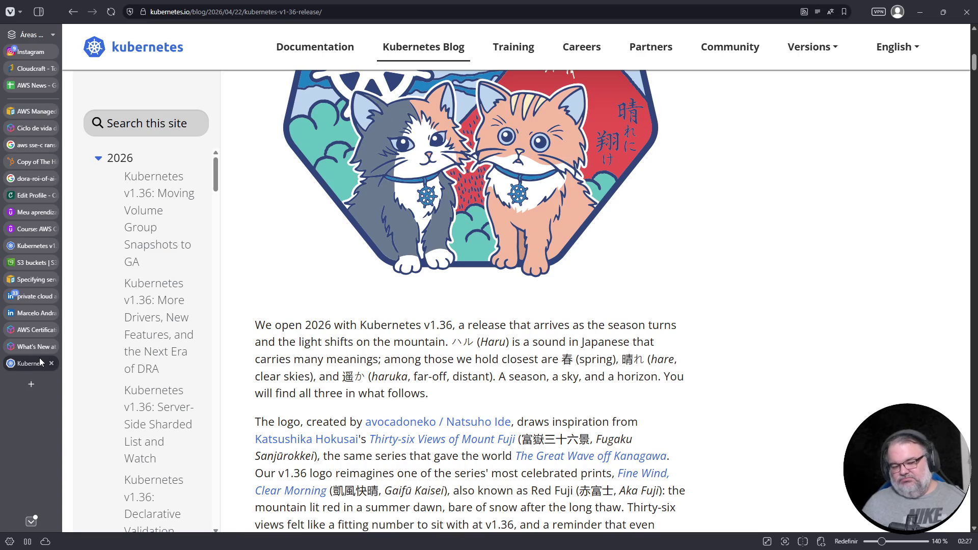
{"action": "left_click", "coordinate": [50, 364]}
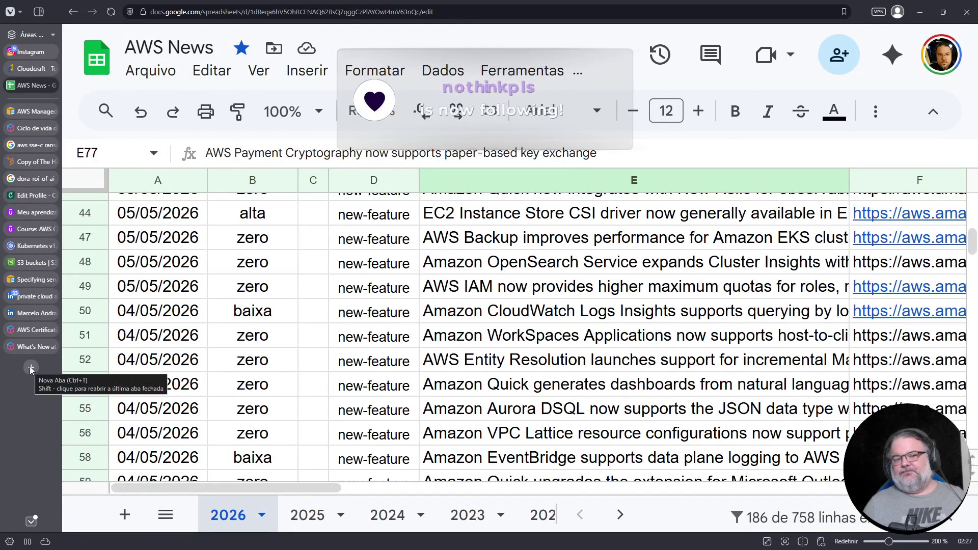
{"action": "left_click", "coordinate": [29, 366]}
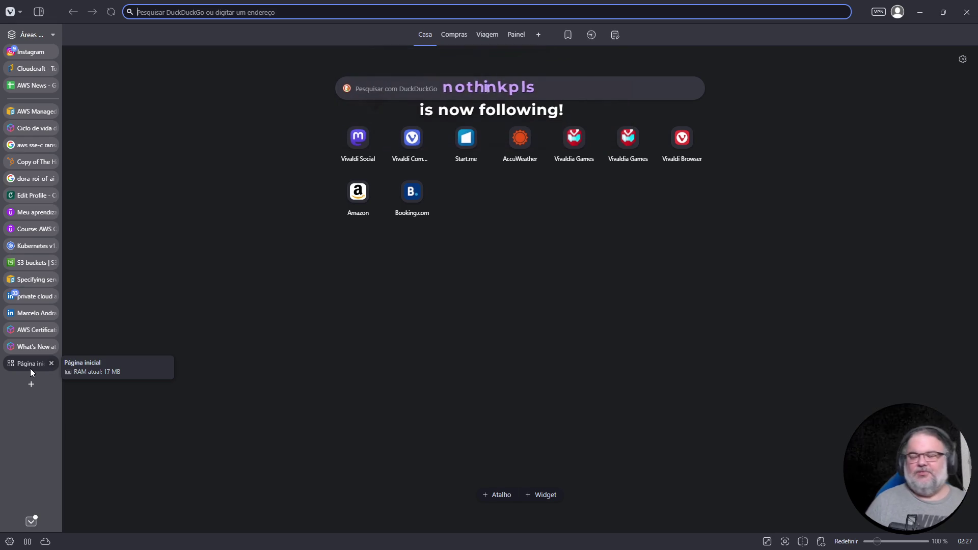
{"action": "left_click", "coordinate": [317, 9]}
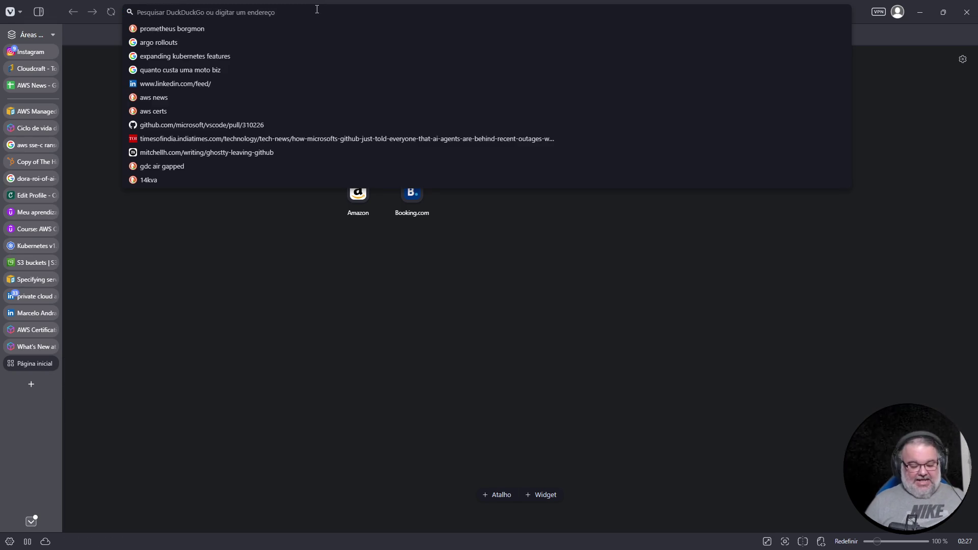
- Load Twitch, open a live Marvel Rivals stream, and pause it
{"action": "type", "text": "twitch.tv"}
{"action": "key", "text": "Return"}
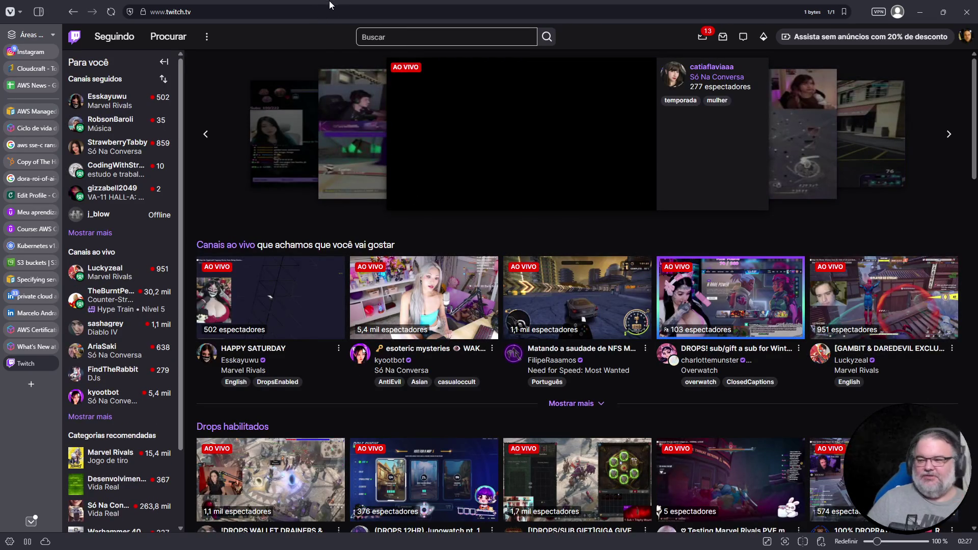
{"action": "left_click", "coordinate": [270, 326]}
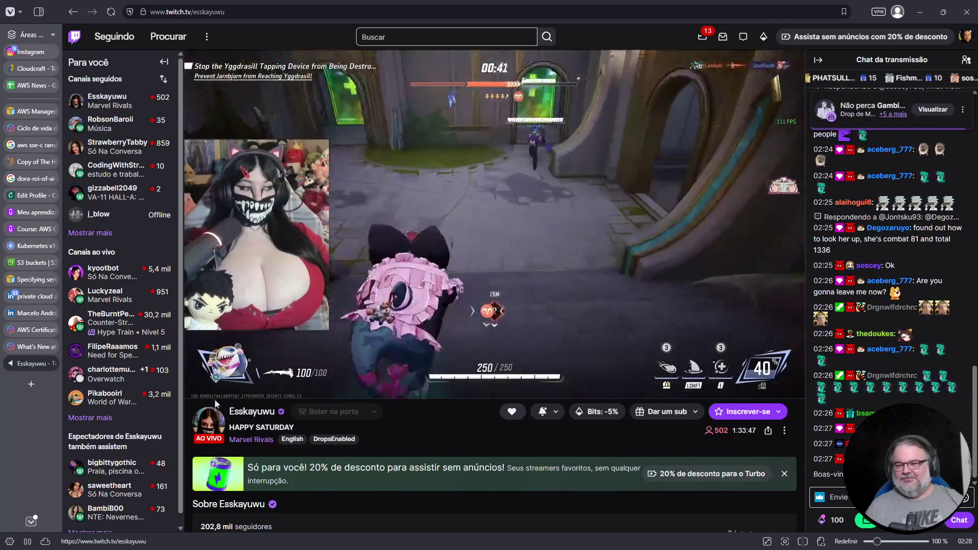
{"action": "left_click", "coordinate": [209, 356]}
{"action": "scroll", "coordinate": [207, 352], "scroll_direction": "down", "scroll_amount": 5}
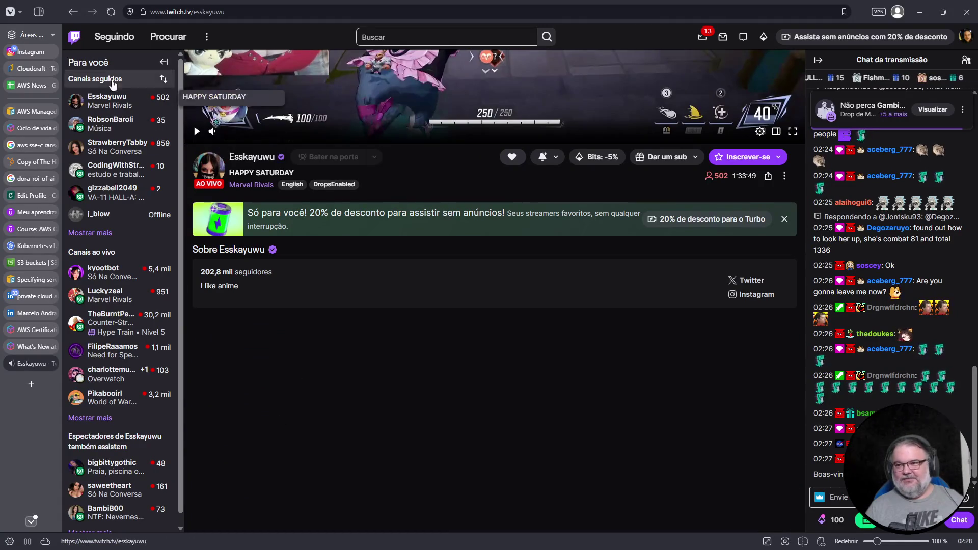
- Return to the Twitch home page, close the mini-player, and open the Desenvolvimento de jogos e softwares category
{"action": "left_click", "coordinate": [74, 36]}
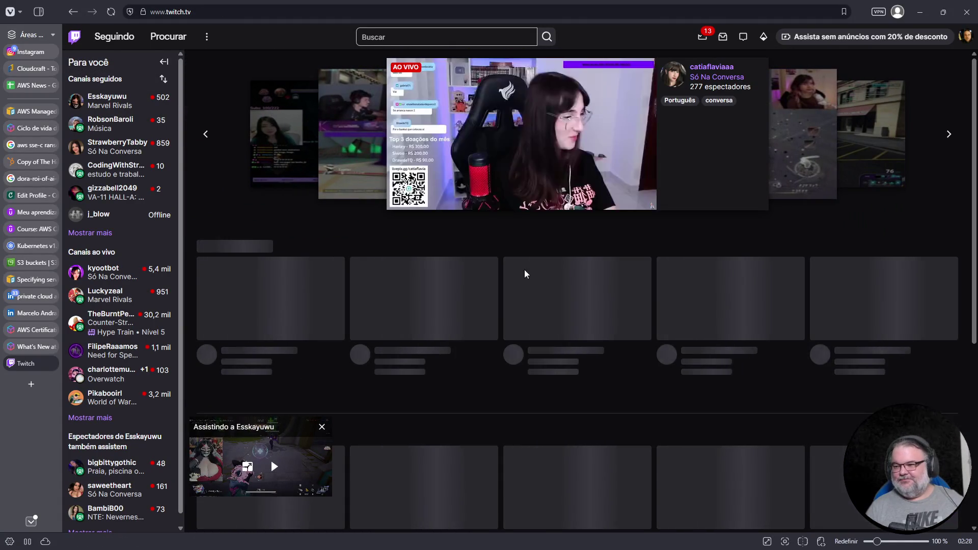
{"action": "left_click", "coordinate": [322, 427]}
{"action": "scroll", "coordinate": [408, 407], "scroll_direction": "down", "scroll_amount": 5}
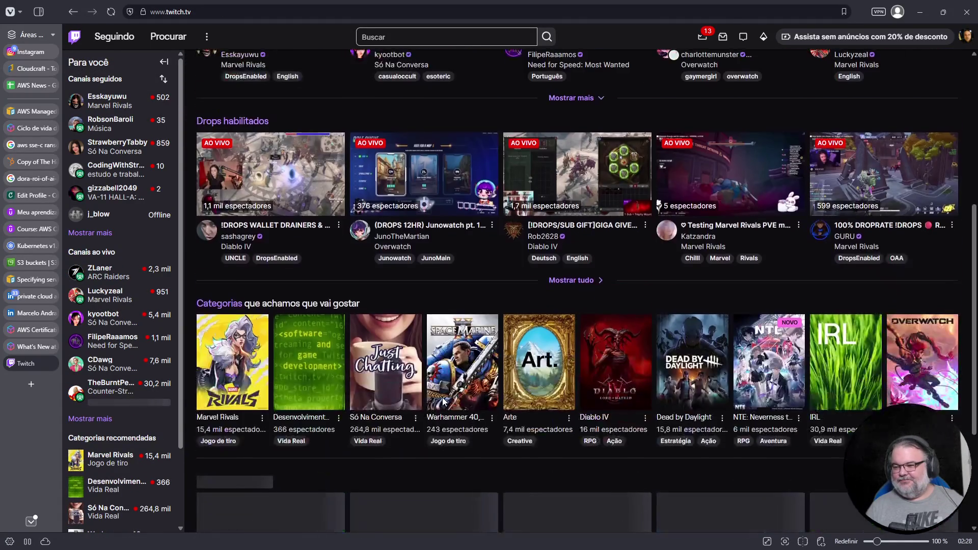
{"action": "scroll", "coordinate": [443, 402], "scroll_direction": "down", "scroll_amount": 3}
{"action": "left_click", "coordinate": [310, 183]}
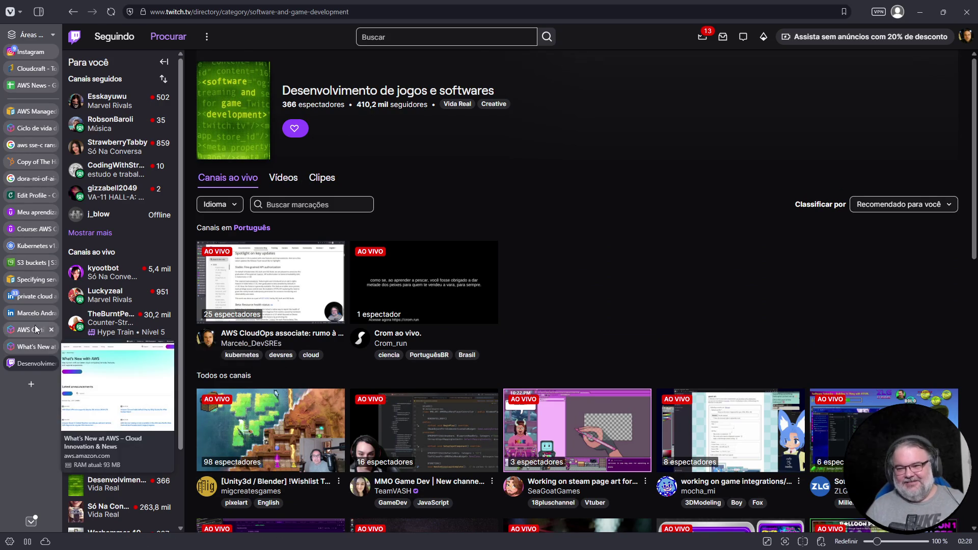
{"action": "left_click", "coordinate": [27, 312]}
- Highlight the LinkedIn profile's Licenses & certifications (54) heading, then return to the Twitch category tab
{"action": "double_click", "coordinate": [248, 272]}
{"action": "triple_click", "coordinate": [248, 271]}
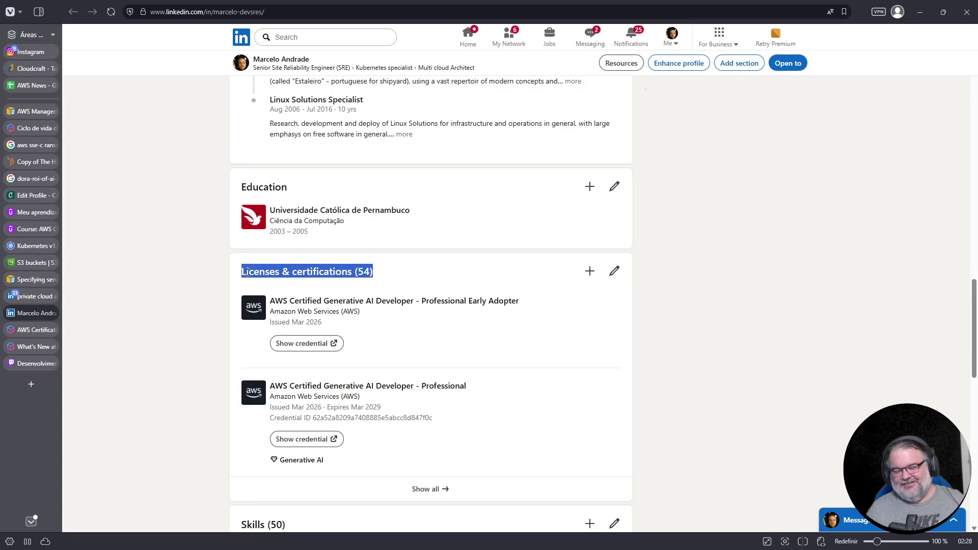
{"action": "triple_click", "coordinate": [298, 273]}
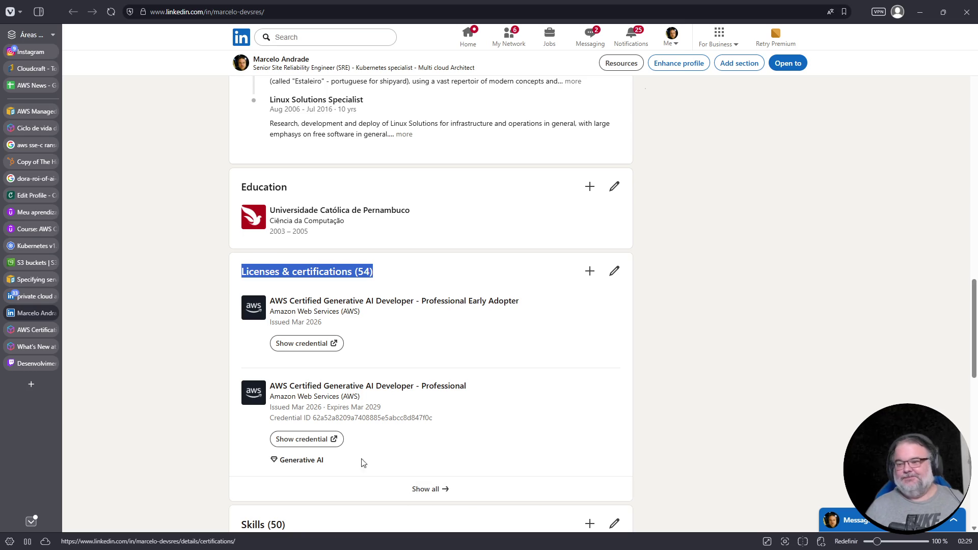
{"action": "left_click", "coordinate": [35, 364]}
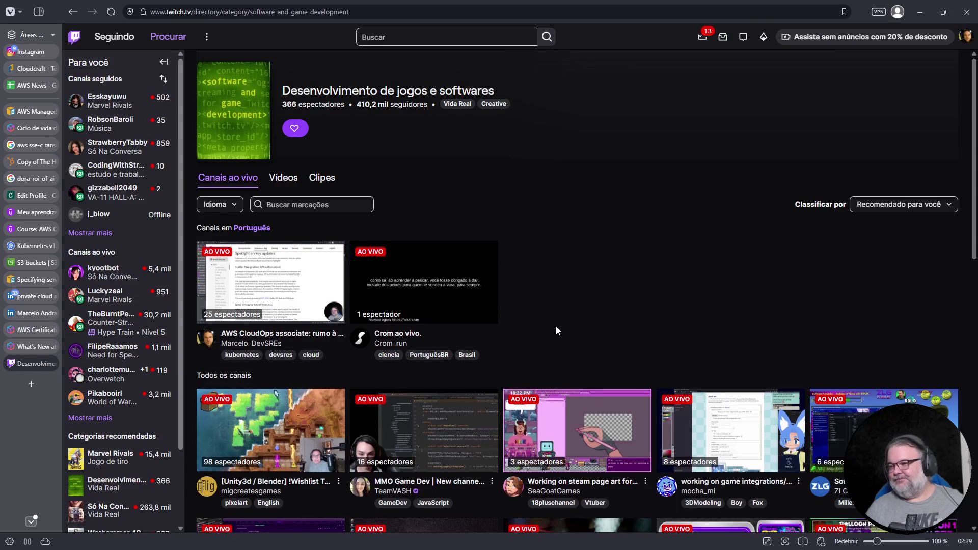
{"action": "scroll", "coordinate": [556, 329], "scroll_direction": "down", "scroll_amount": 5}
{"action": "scroll", "coordinate": [557, 334], "scroll_direction": "down", "scroll_amount": 1}
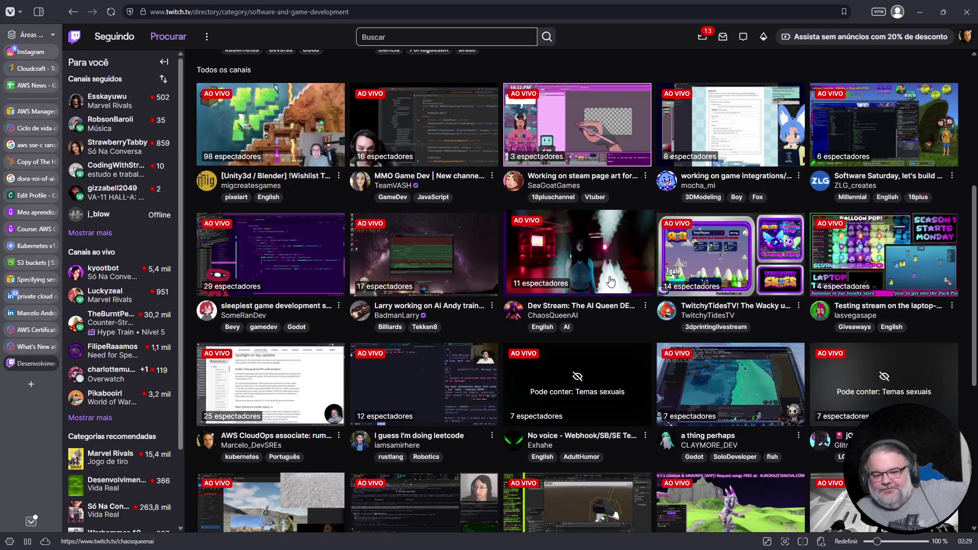
{"action": "scroll", "coordinate": [312, 315], "scroll_direction": "down", "scroll_amount": 5}
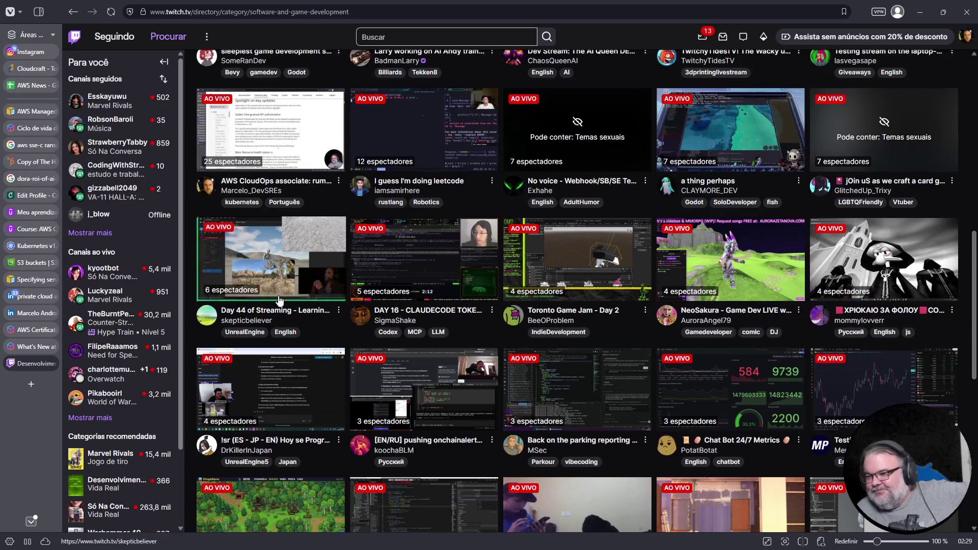
{"action": "scroll", "coordinate": [265, 280], "scroll_direction": "down", "scroll_amount": 2}
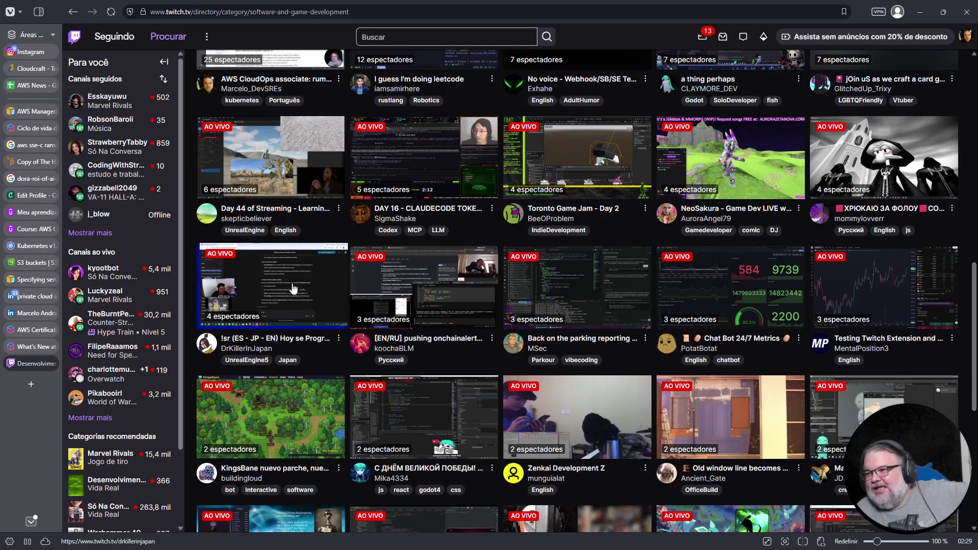